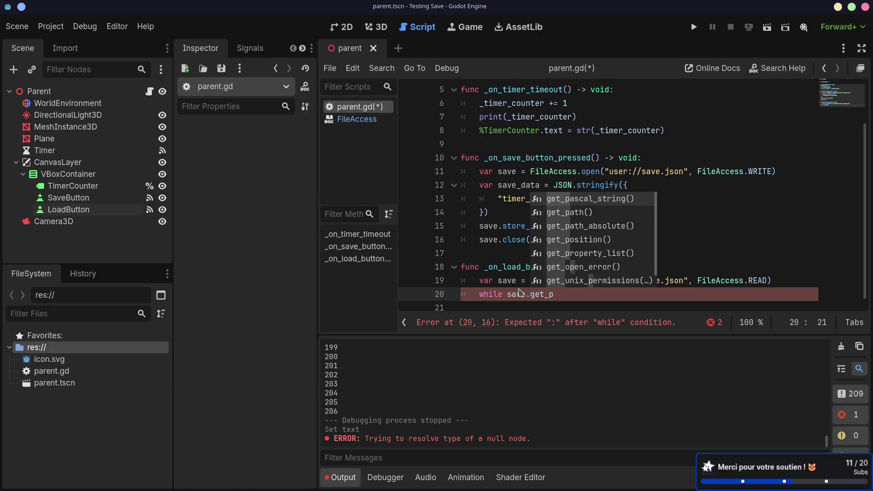
- Write 'while save.get_position() < save.get_length():' and begin 'var json_data =' inside the loop
text(osi)
key(BackSpace)
key(BackSpace)
key(BackSpace)
text(os)
key(Return)
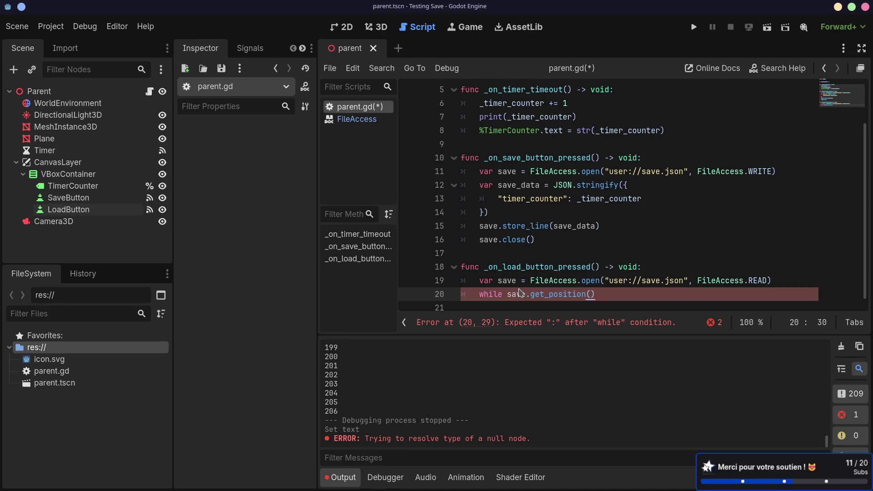
text( < save)
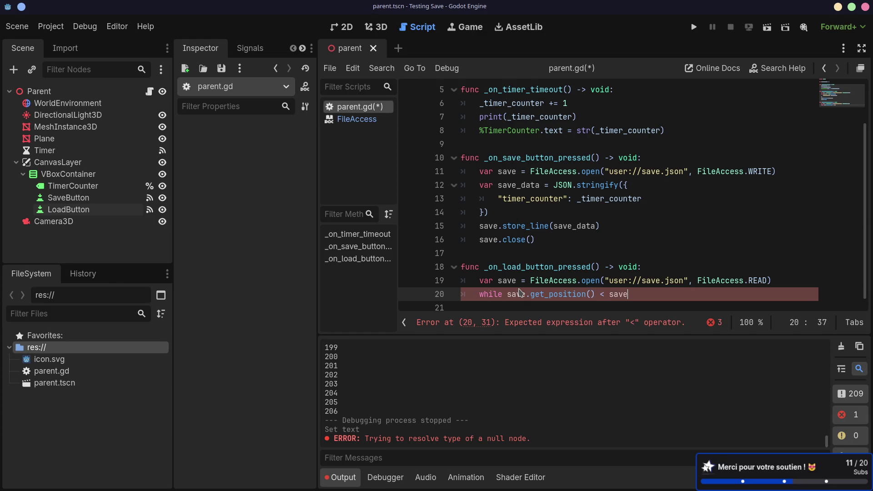
text(.get_len)
key(Return)
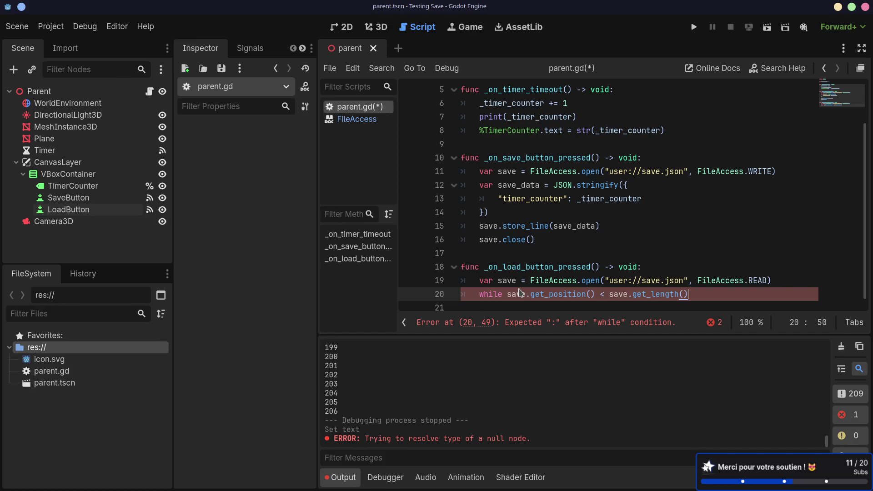
key(alt+Tab)
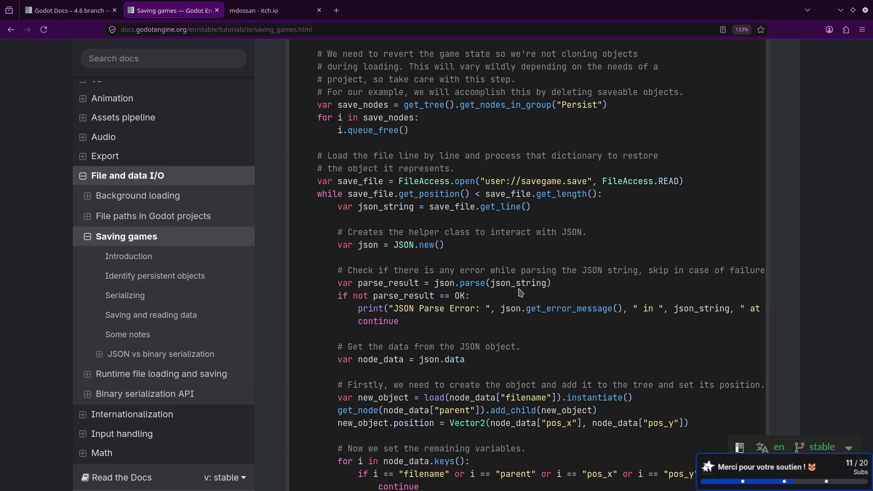
key(alt+Tab)
text(:)
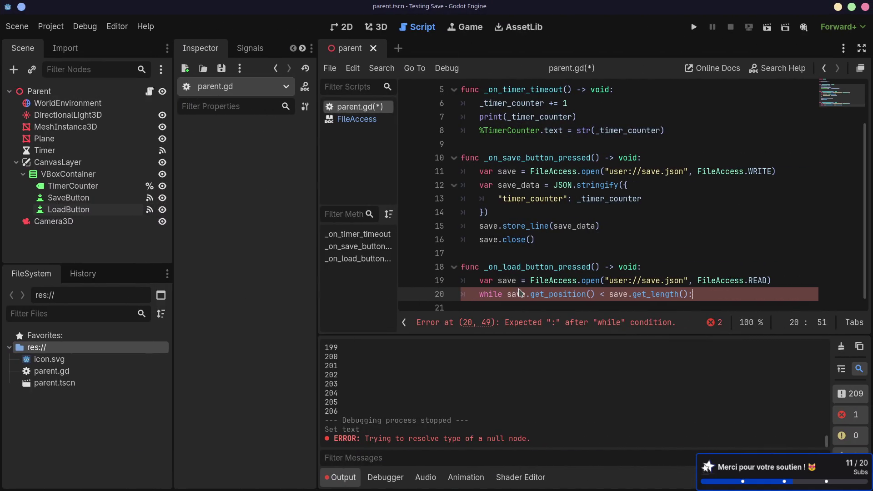
key(Return)
text(var)
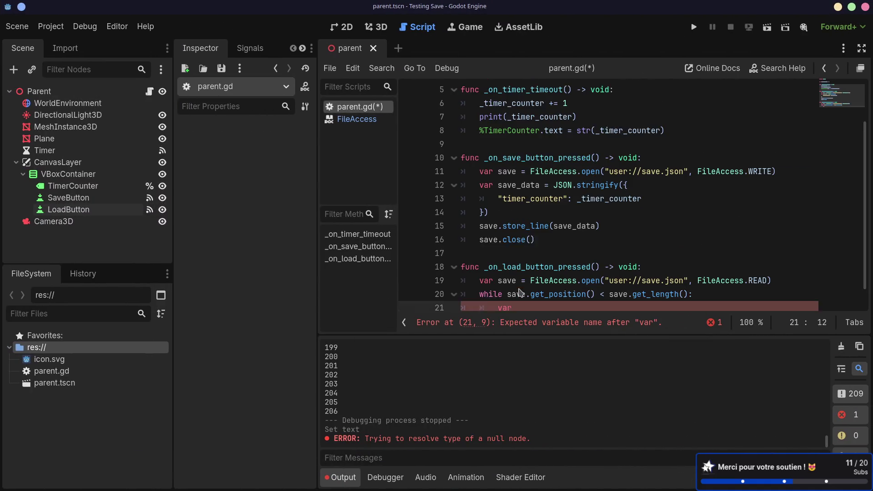
text( json_data =)
key(alt+Tab)
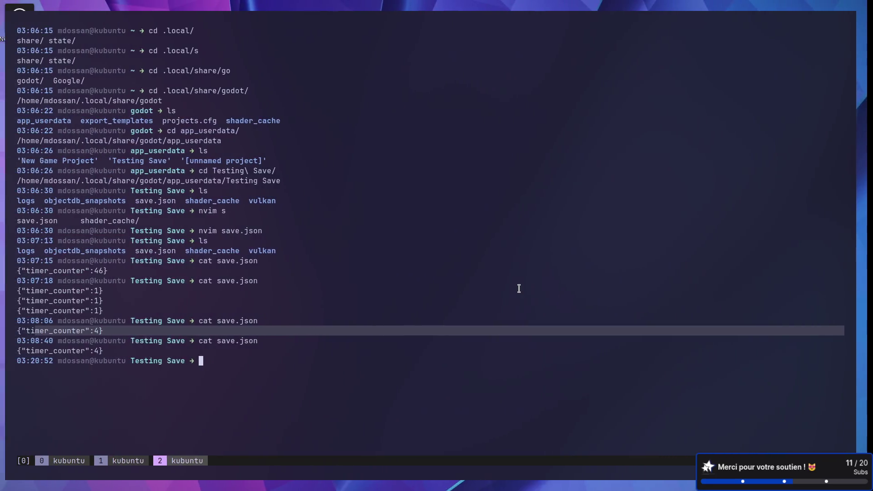
key(alt+Tab)
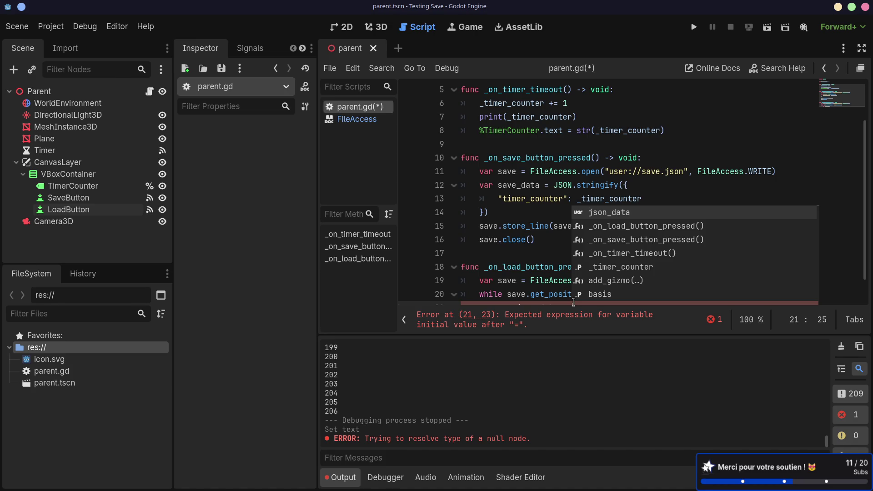
- Complete 'var json_data = save.get_line()' and start 'var json = JSON.pa' on the next line
scroll(573, 301, down, 10)
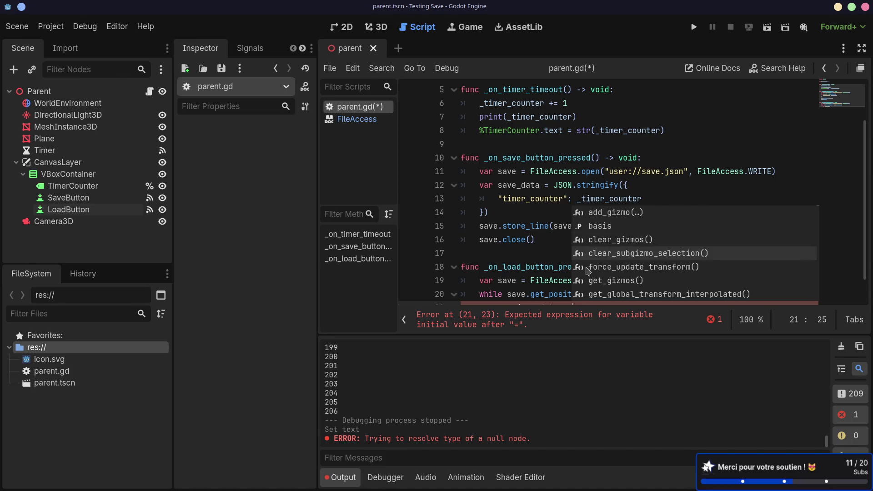
scroll(527, 303, down, 3)
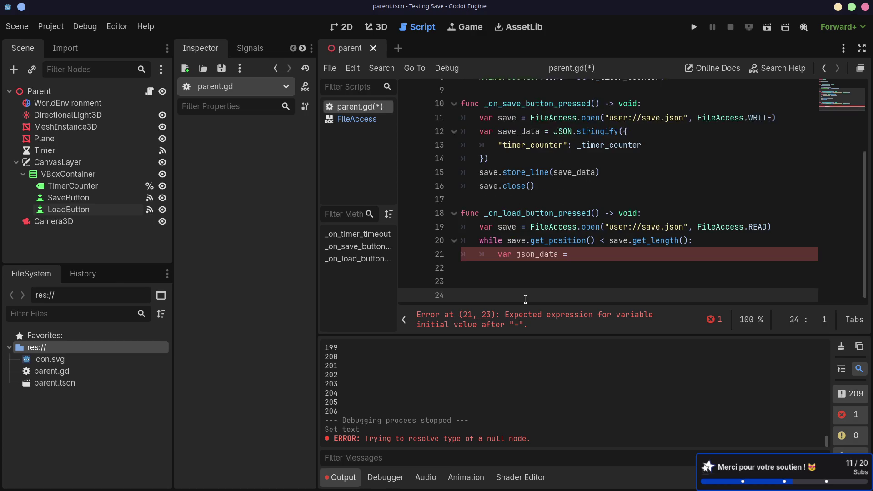
key(alt+Tab)
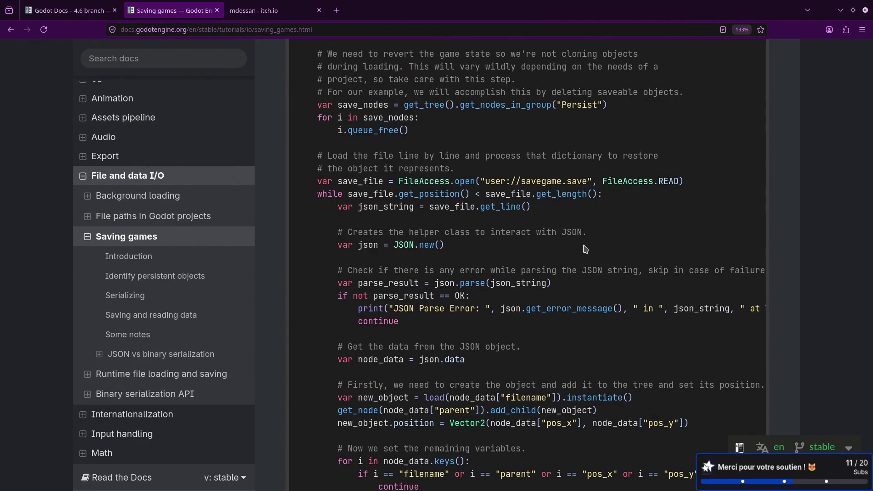
key(alt+Tab)
text(safe)
key(BackSpace)
key(BackSpace)
text(ve_file)
key(BackSpace)
key(BackSpace)
key(BackSpace)
text(.get_li)
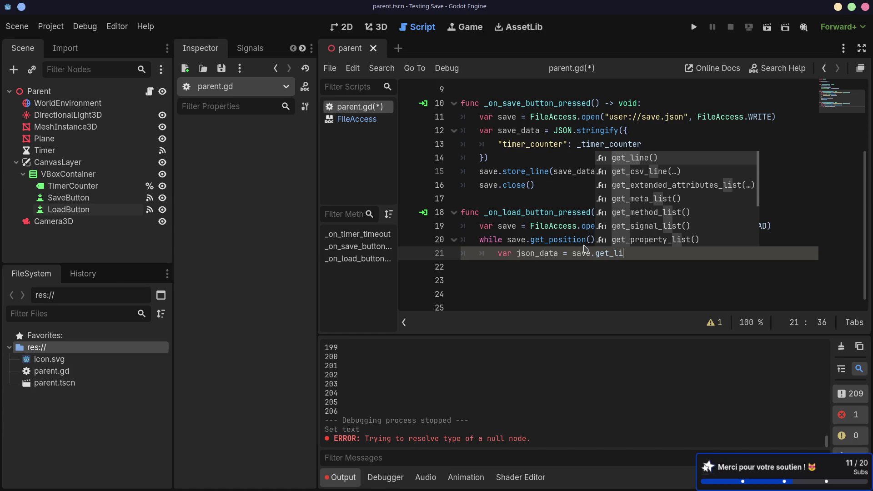
key(Return)
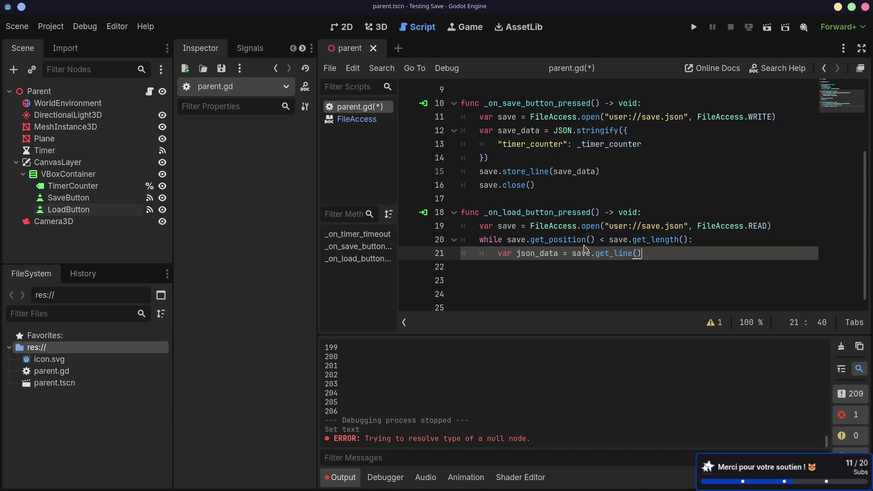
key(Return)
text(var json = )
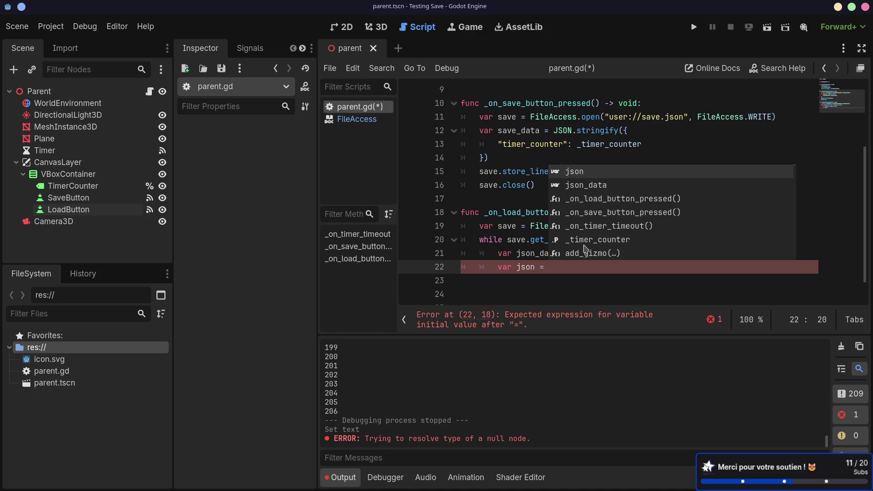
text(JSON.pa)
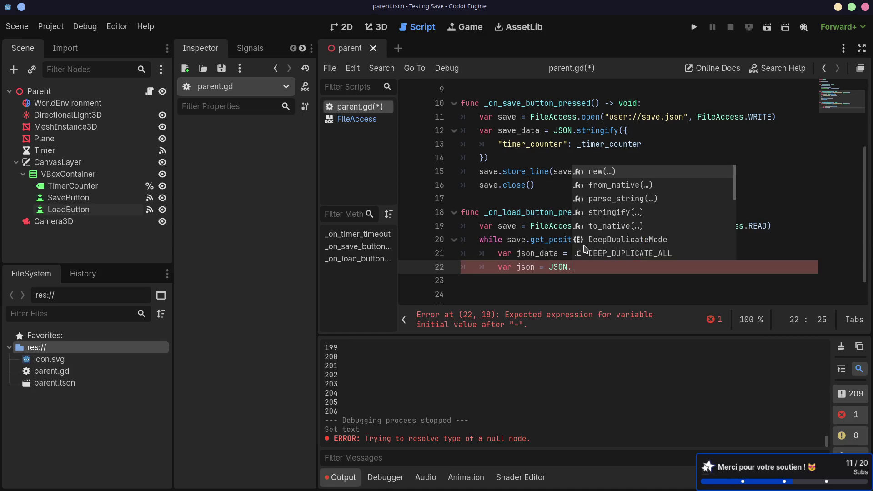
- Finish 'var json = JSON.parse_string(json_data)' and open a new line below it
key(Return)
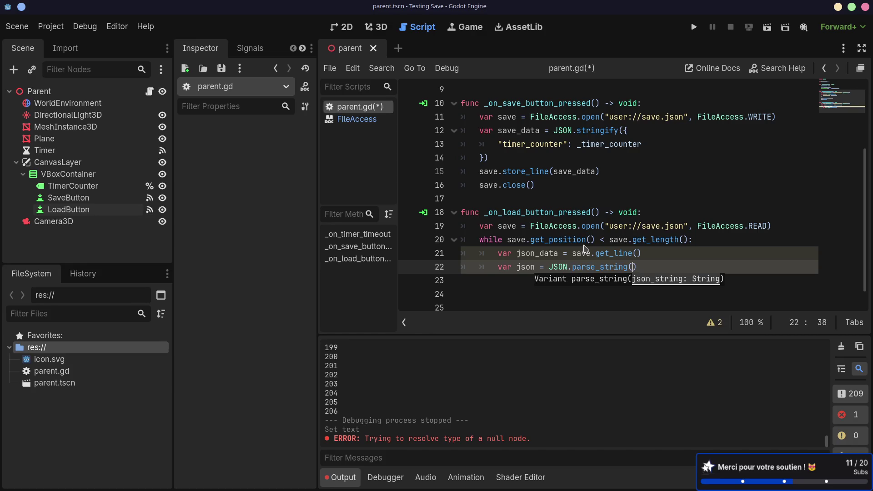
text(json_d)
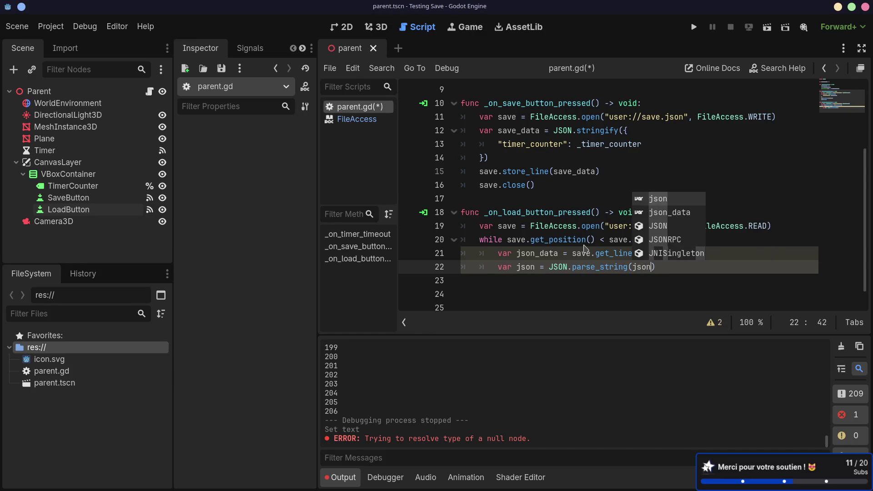
key(Return)
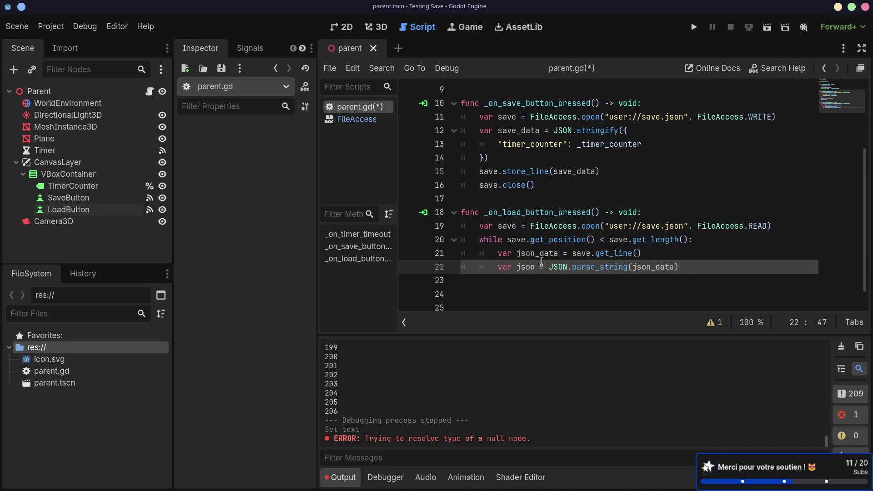
key(ctrl+super+Left)
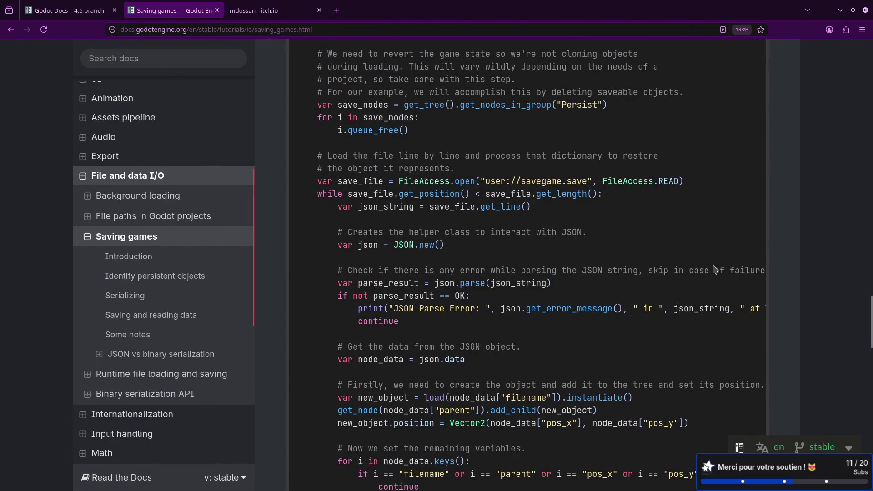
key(ctrl+super+Right)
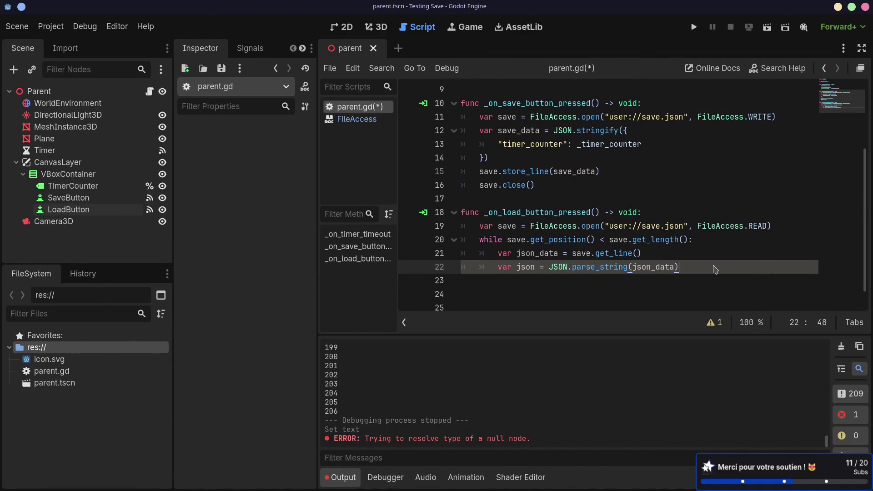
double_click(516, 267)
click(692, 267)
key(Return)
- Write 'if not json == OK:' on line 23 and open an indented line for its body
text(if)
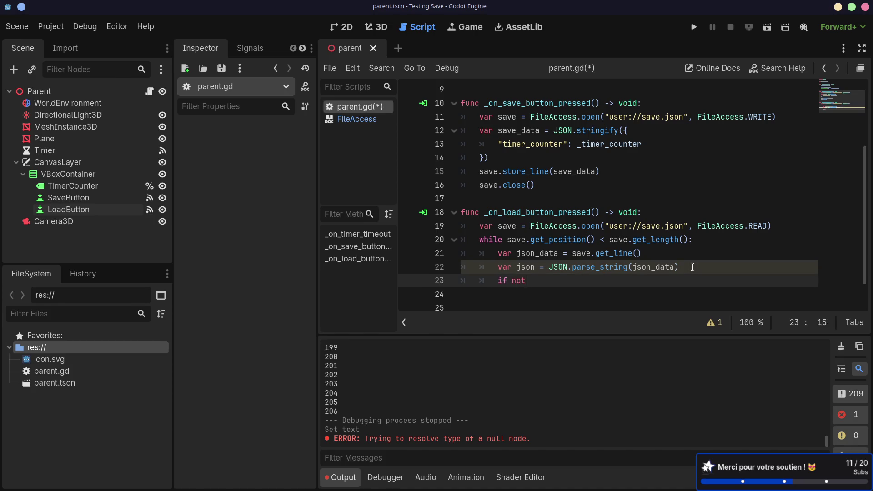
key(ctrl+super+Left)
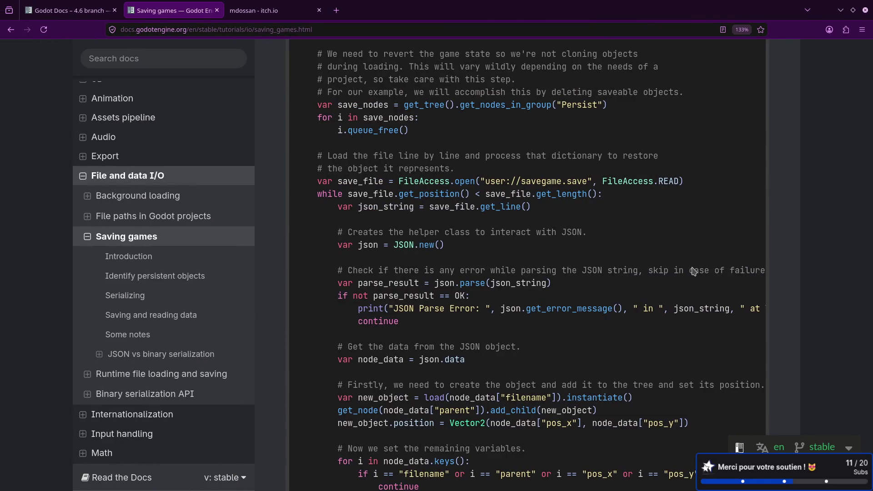
key(ctrl+super+Right)
text(not json )
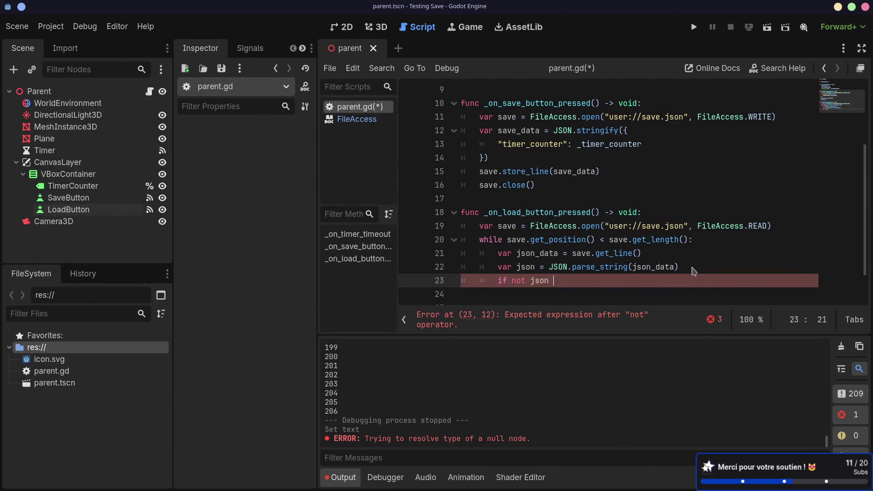
text(== OK)
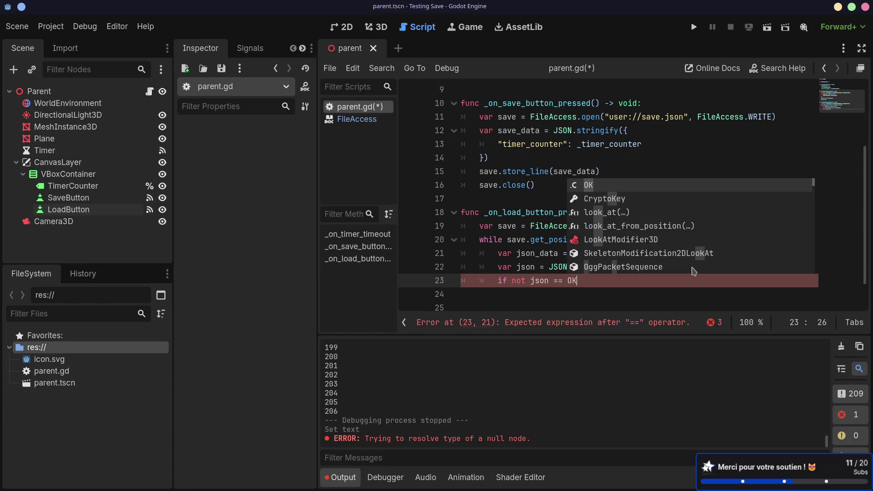
key(ctrl+super+Left)
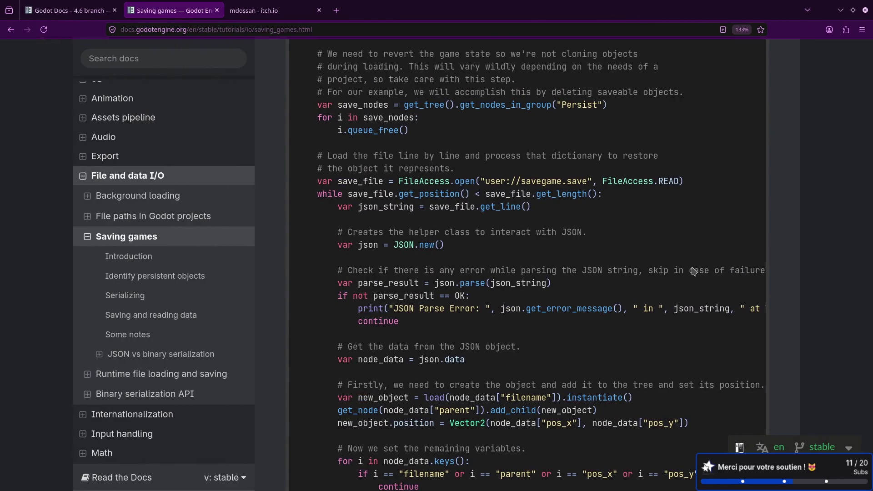
key(ctrl+super+Right)
text(:)
key(Return)
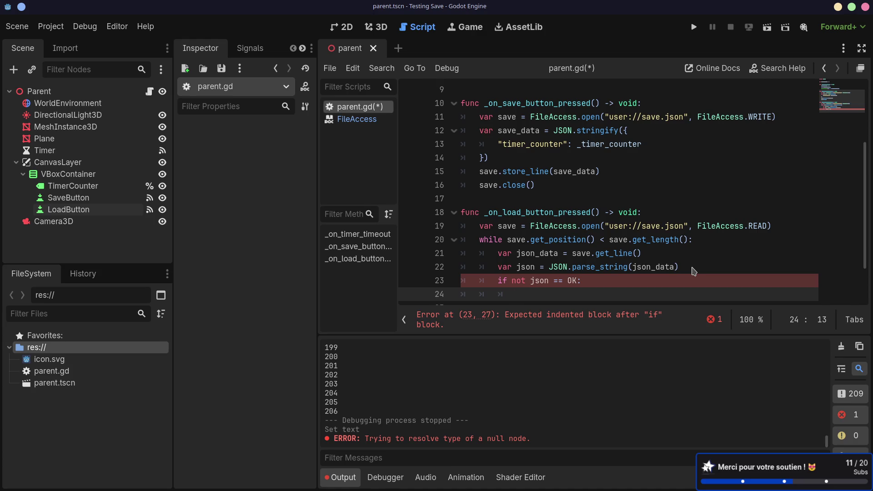
scroll(673, 259, down, 2)
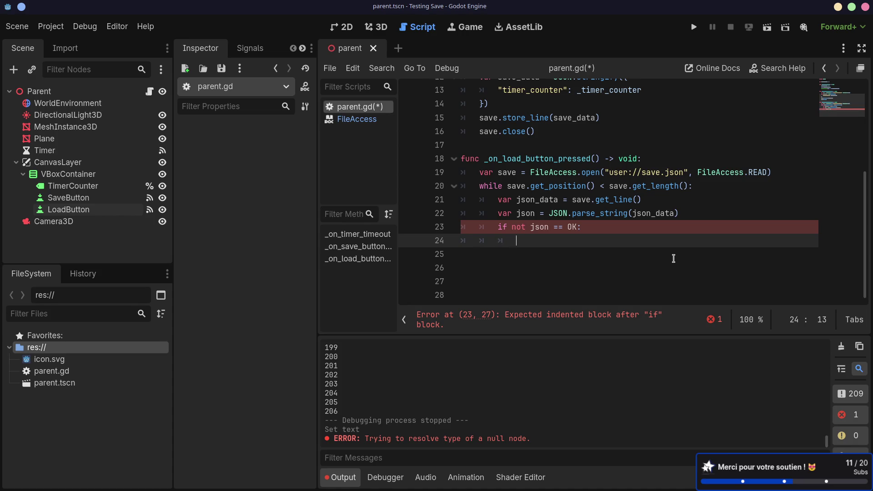
- Add 'continue' to the if block and start a push_error call on the line above it
text(continue)
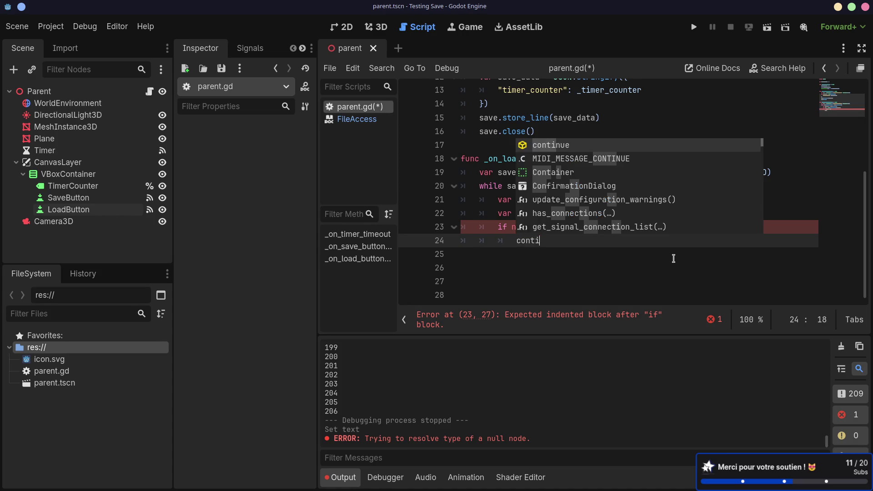
key(Return)
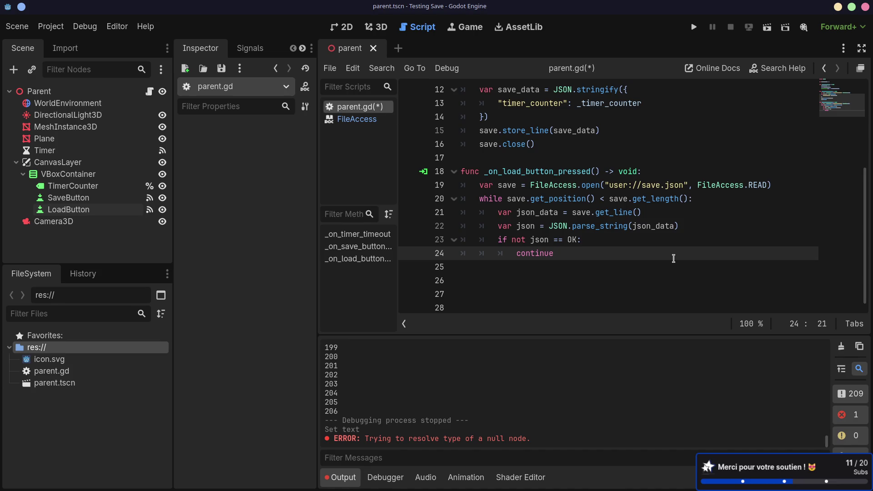
click(654, 241)
key(Return)
text(pu)
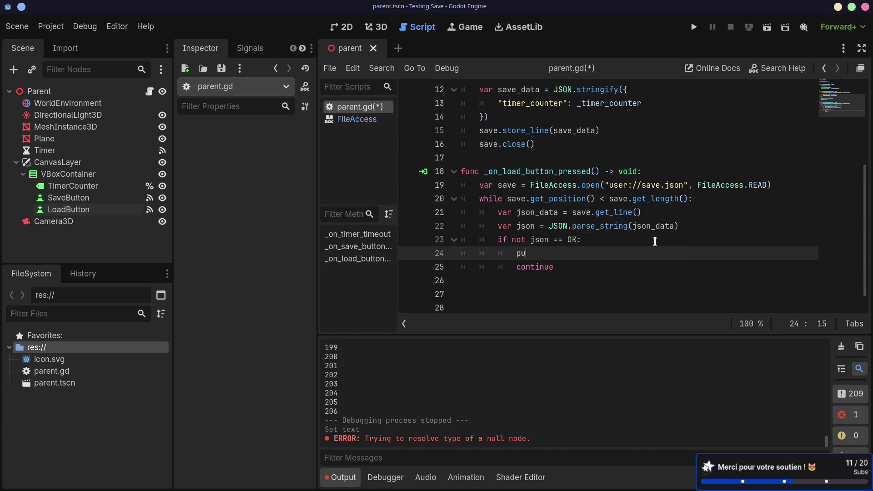
text(sh)
key(Return)
- Fill in the message "Can't load line: %s" % json and save parent.gd
text(")
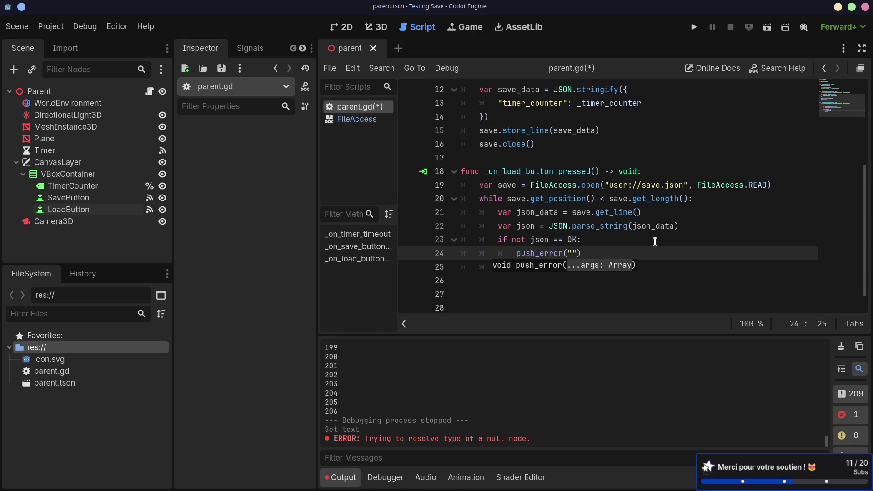
text(Can't l)
text(oad line)
text(: ')
key(BackSpace)
text(')
key(BackSpace)
text(%s" %s)
key(Escape)
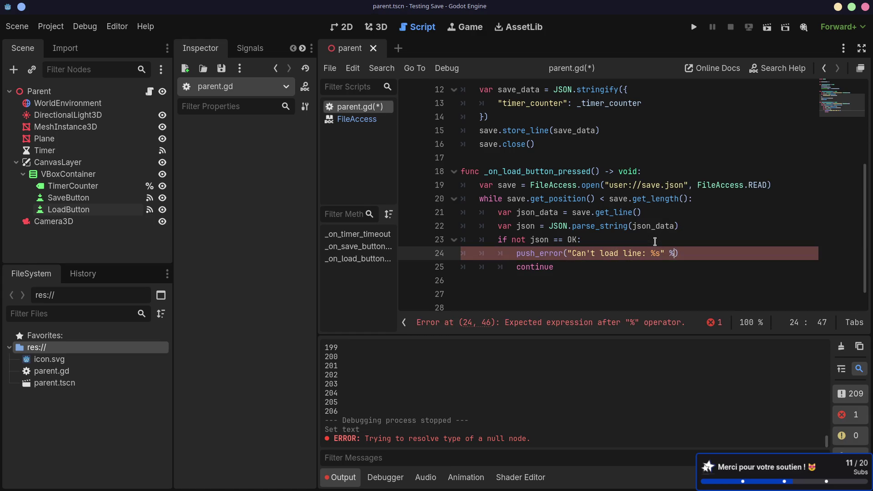
text(json)
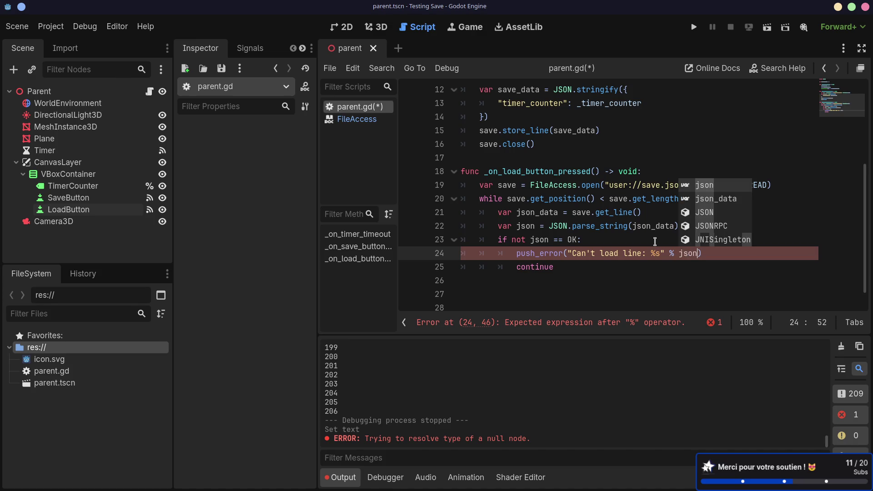
key(ctrl+s)
click(628, 260)
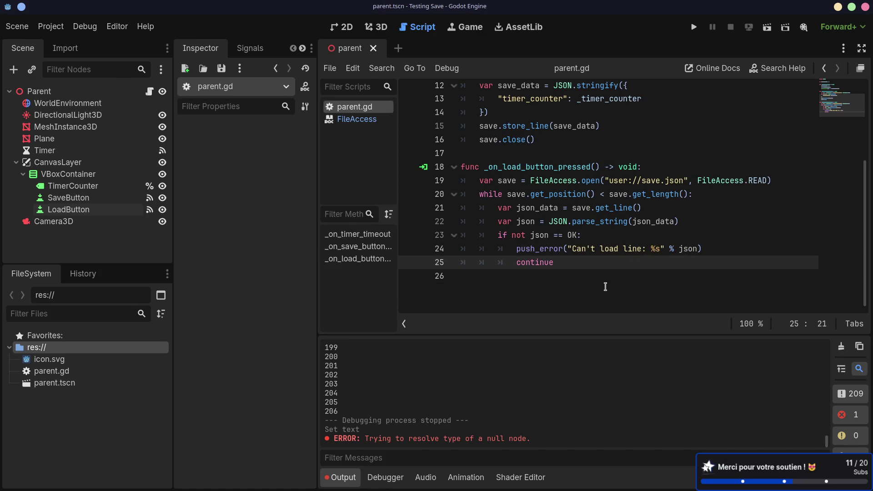
click(535, 278)
- Tidy line 24, indent empty line 26, and compare with the Saving games load example
drag(531, 249, 651, 249)
click(636, 249)
click(577, 272)
key(Tab)
key(Tab)
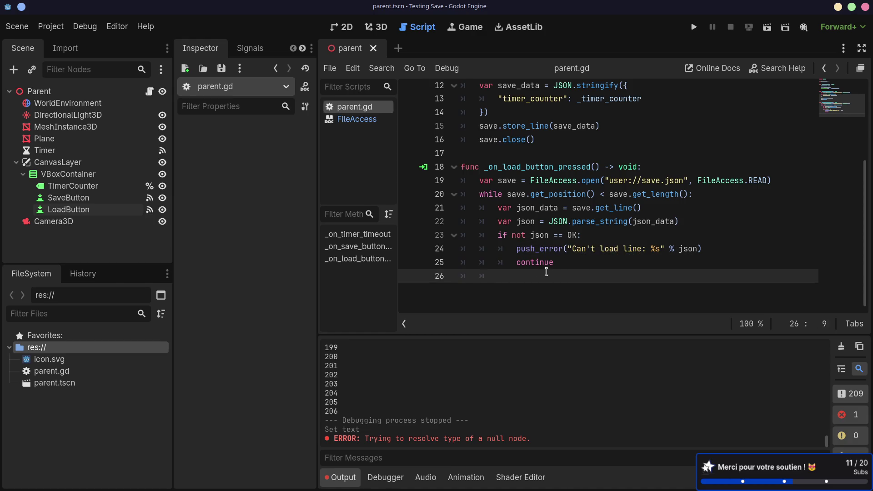
key(super+Right)
key(super+Right)
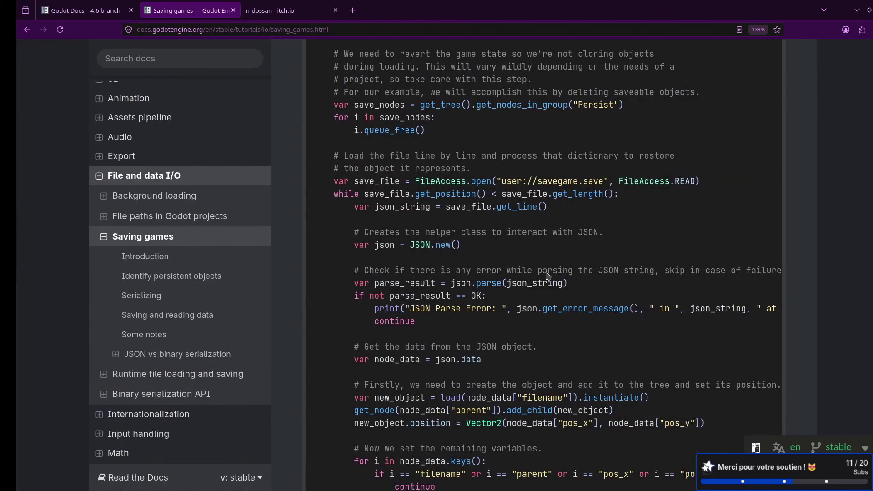
scroll(547, 275, down, 4)
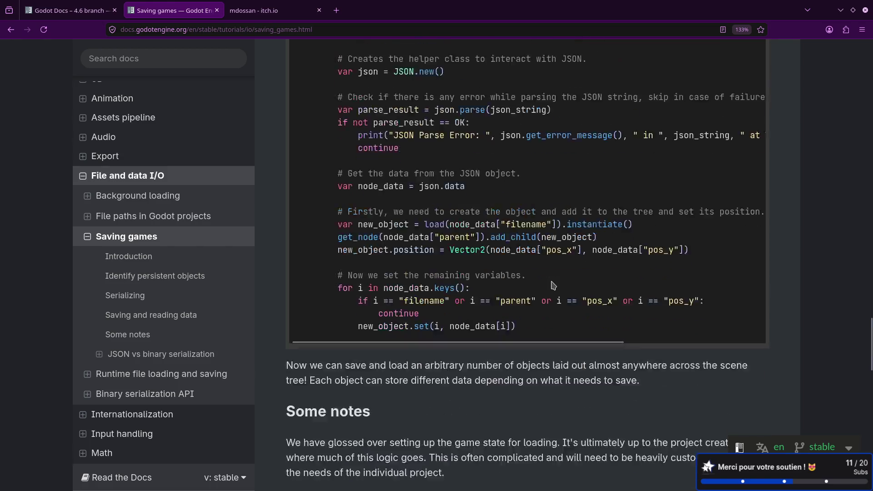
scroll(446, 260, up, 2)
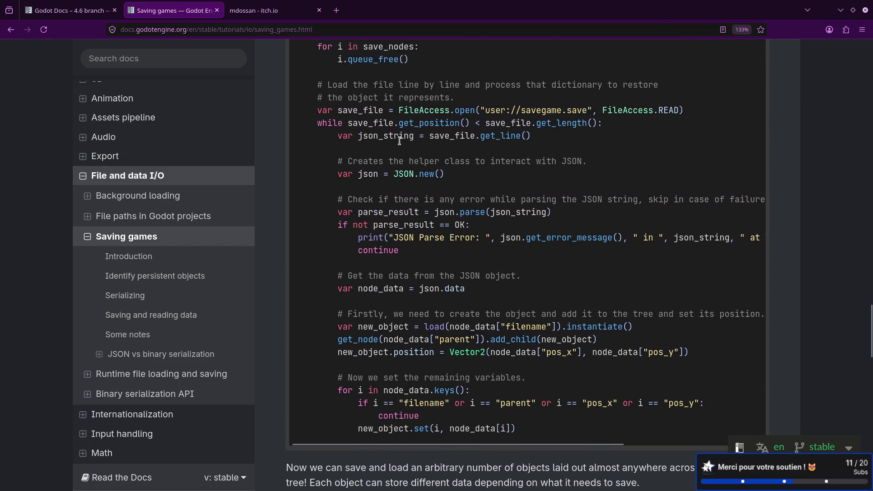
key(super+Left)
key(super+Left)
- Rename json_data to json_string on lines 21 and 22
click(558, 208)
key(BackSpace)
key(BackSpace)
key(BackSpace)
text(string)
click(674, 222)
scroll(677, 220, up, 1)
key(BackSpace)
key(BackSpace)
key(BackSpace)
key(BackSpace)
text(string)
click(567, 293)
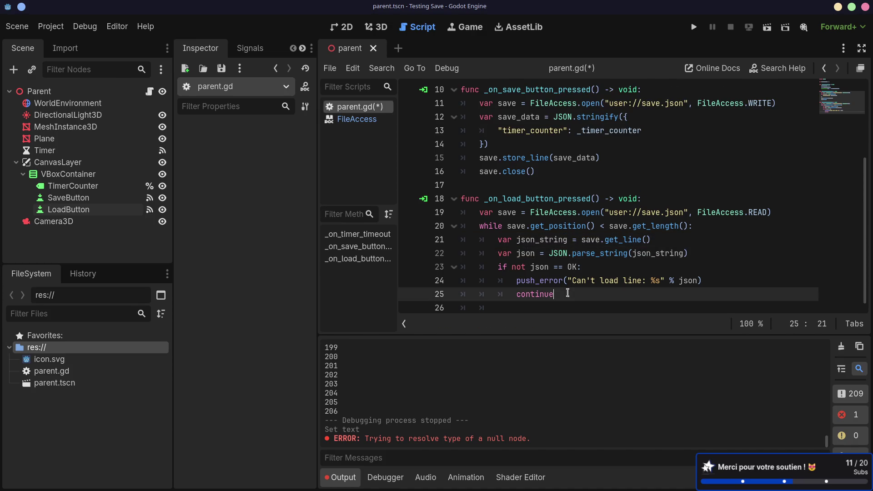
- Add a new line 27 in the loop and type json.data, checking the docs example
key(Up)
key(Up)
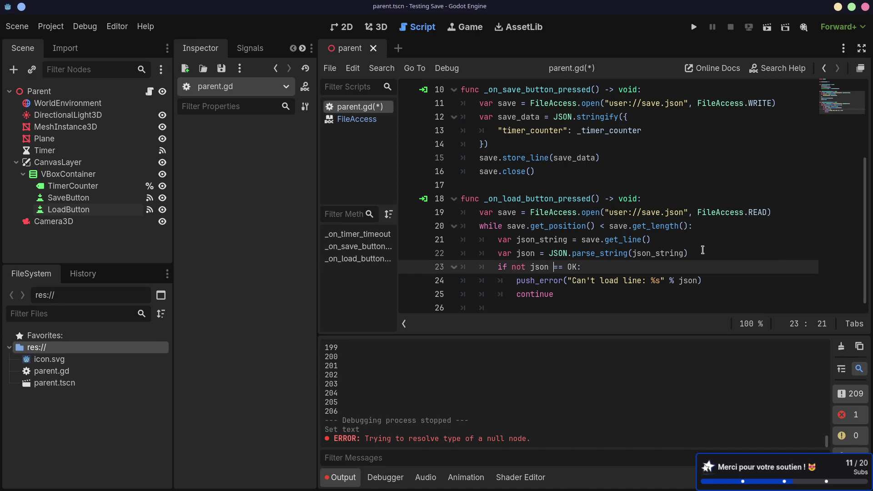
click(559, 307)
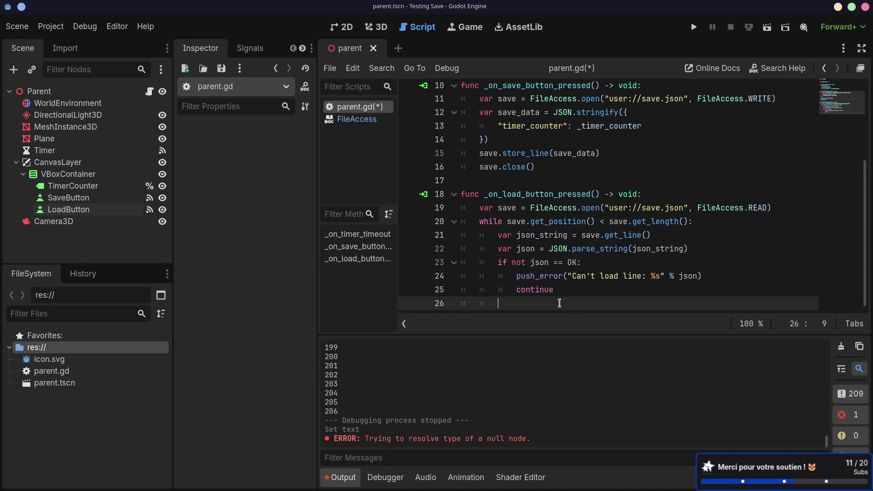
key(Return)
key(Return)
key(Up)
text(json.da)
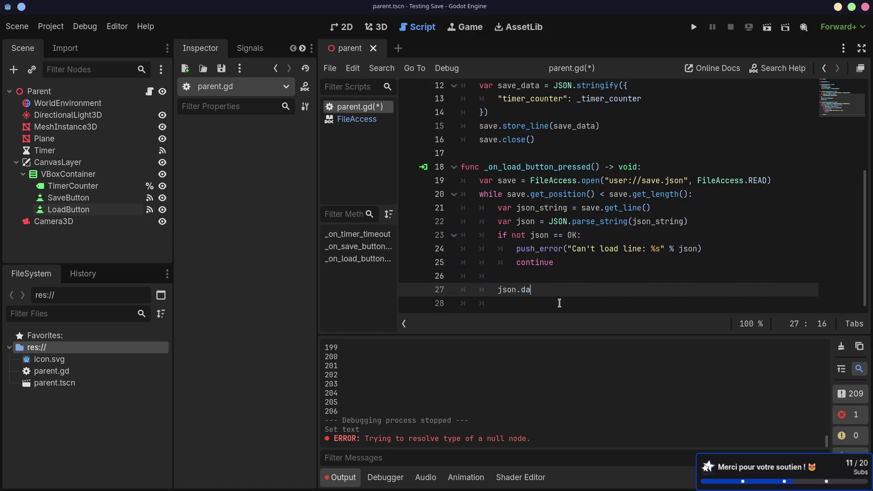
text(ta)
key(ctrl+alt+Left)
key(ctrl+alt+Left)
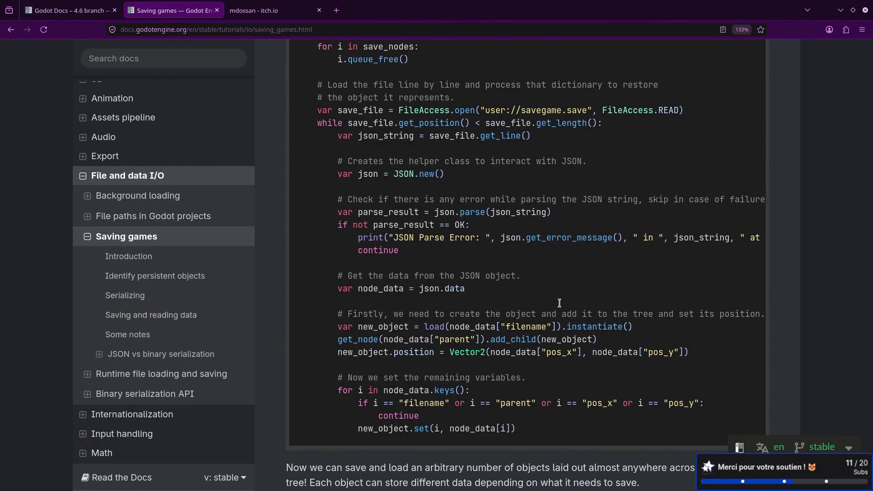
key(alt+Tab)
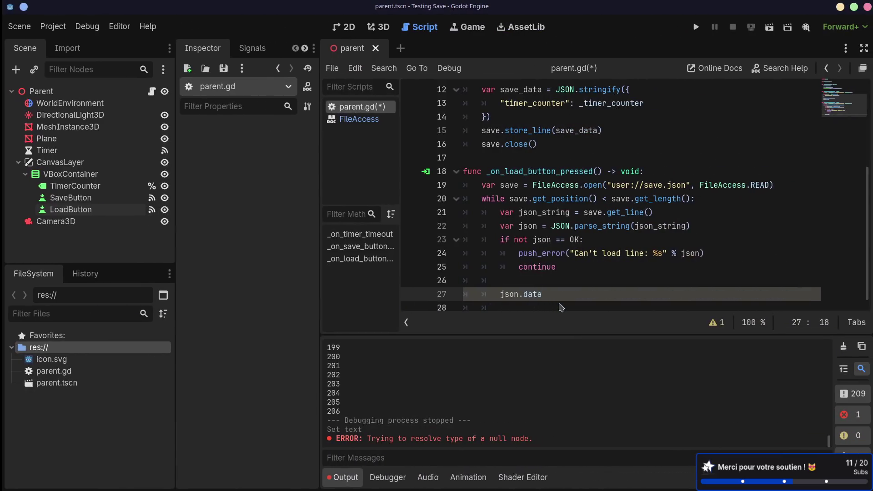
- Remove a stray underscore before json at the start of line 27
click(499, 295)
text(_)
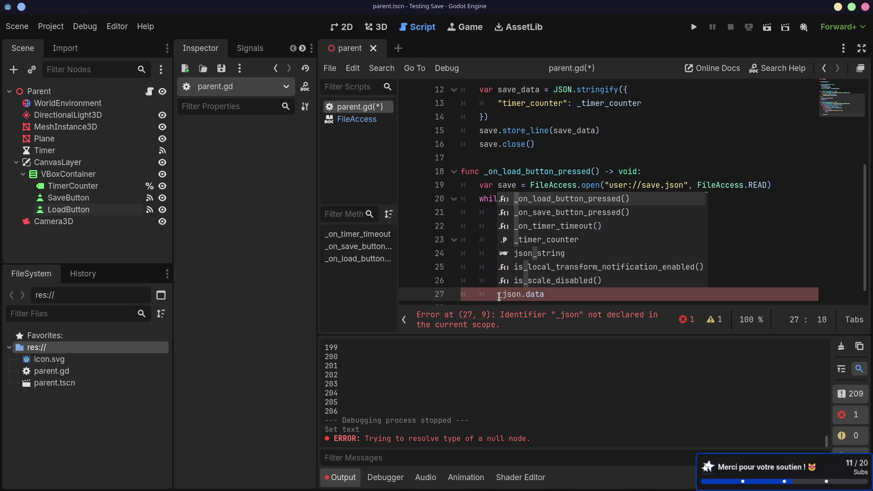
key(ctrl+F2)
key(ctrl+F4)
click(482, 266)
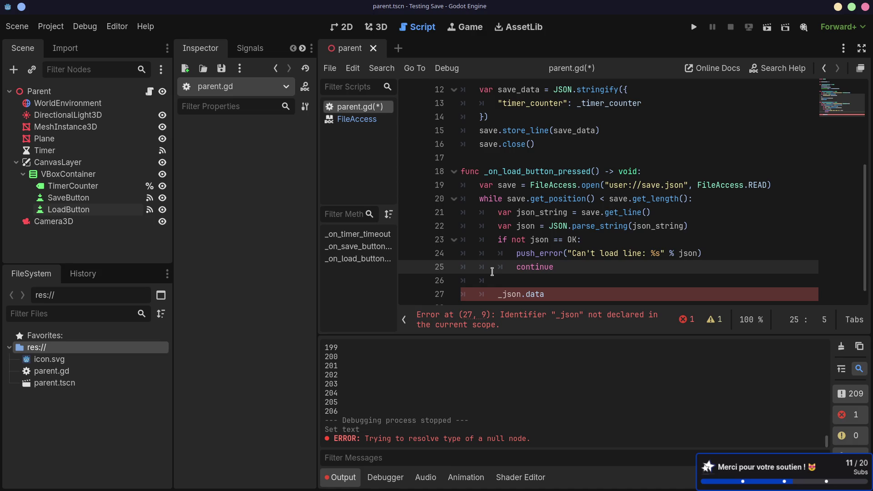
scroll(492, 272, down, 1)
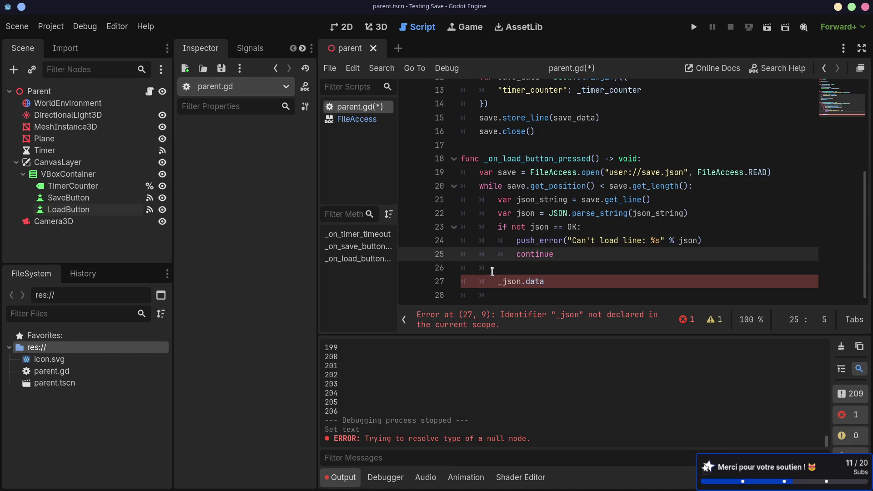
click(503, 282)
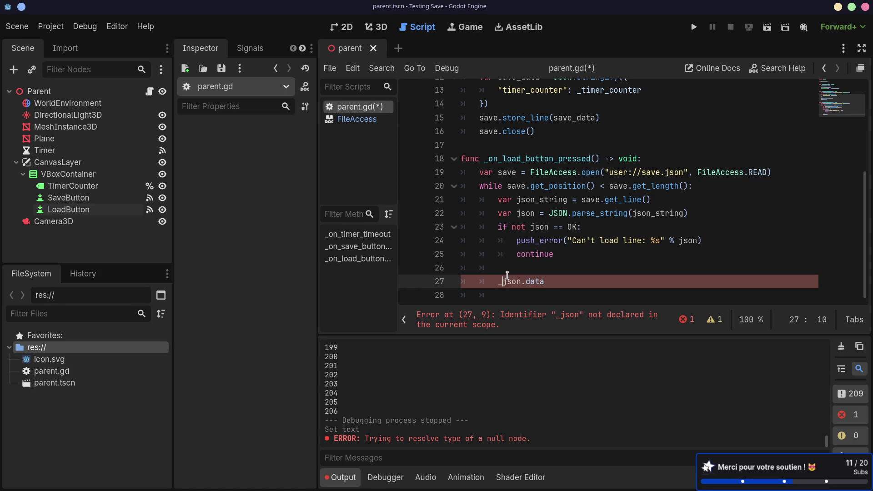
key(BackSpace)
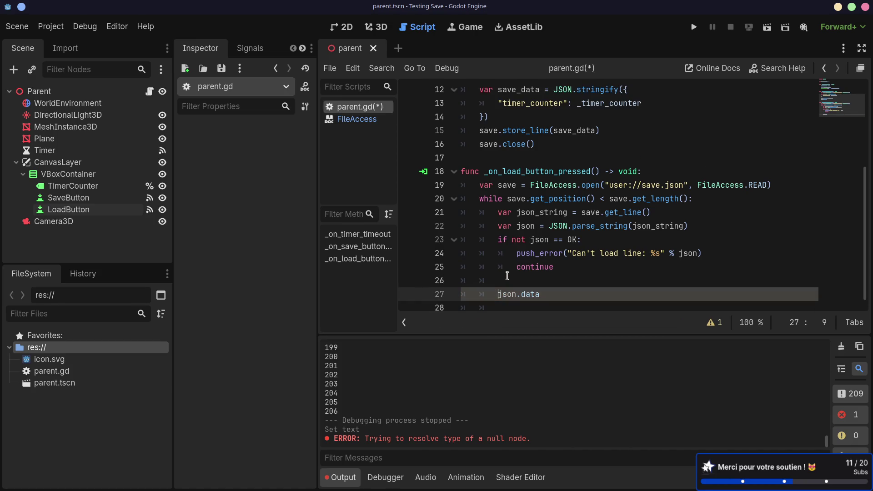
- Complete '_timer_counter = json.data["timer_counter"]' and save parent.gd
text(_tim)
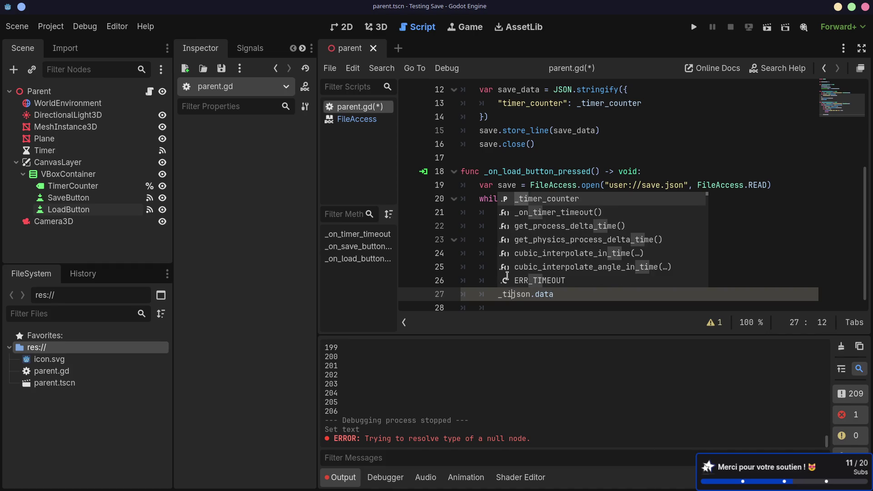
key(Tab)
text(= json)
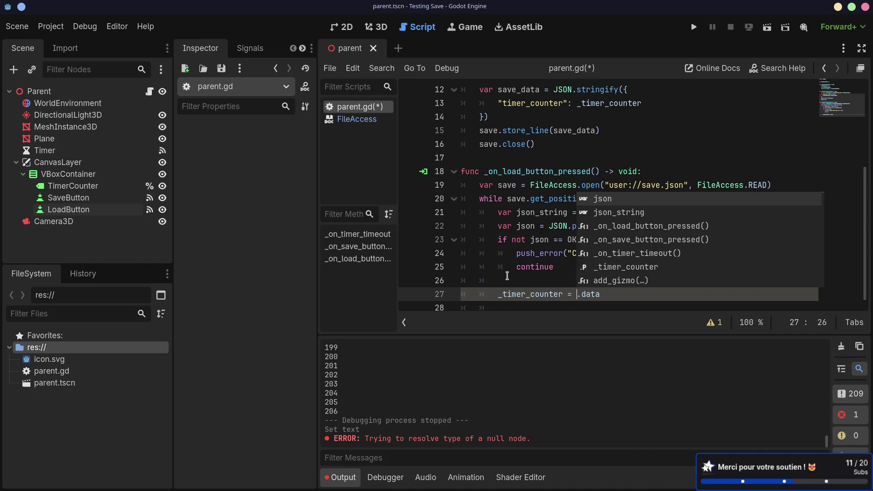
key(Right)
key(Right)
key(Right)
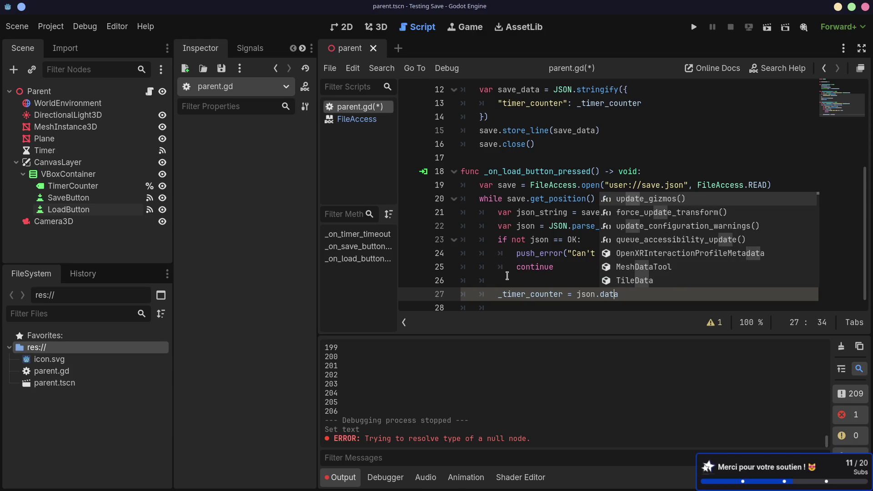
text(["timer_counter)
key(ctrl+s)
scroll(547, 240, down, 1)
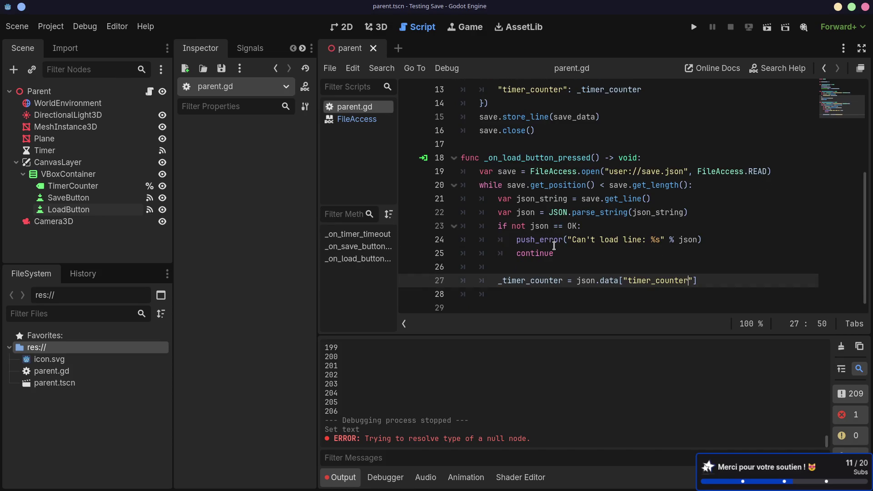
click(530, 263)
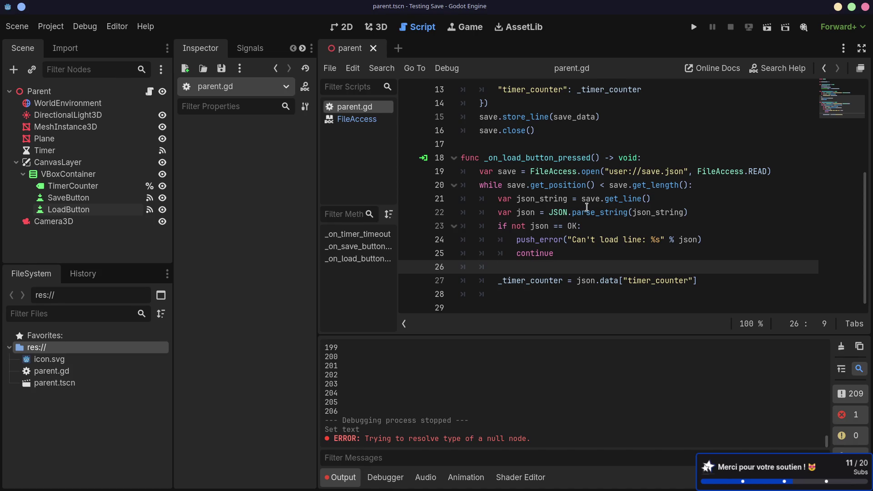
scroll(590, 213, up, 4)
scroll(590, 213, down, 4)
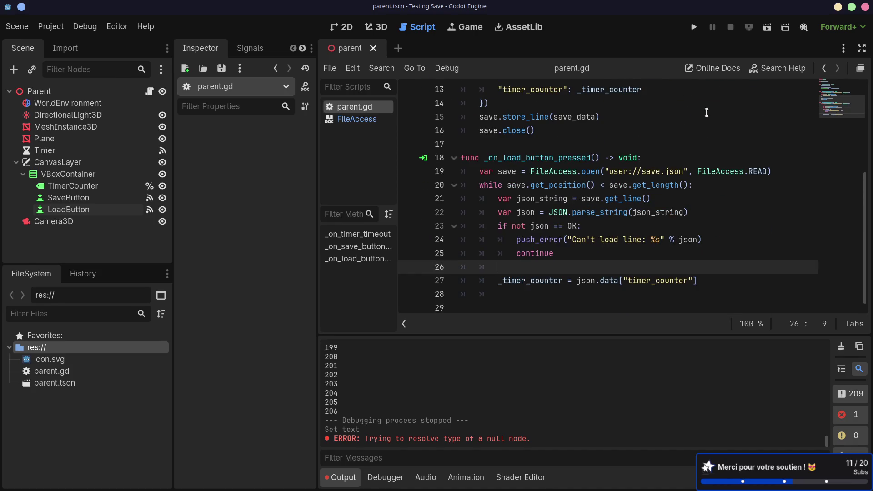
click(767, 27)
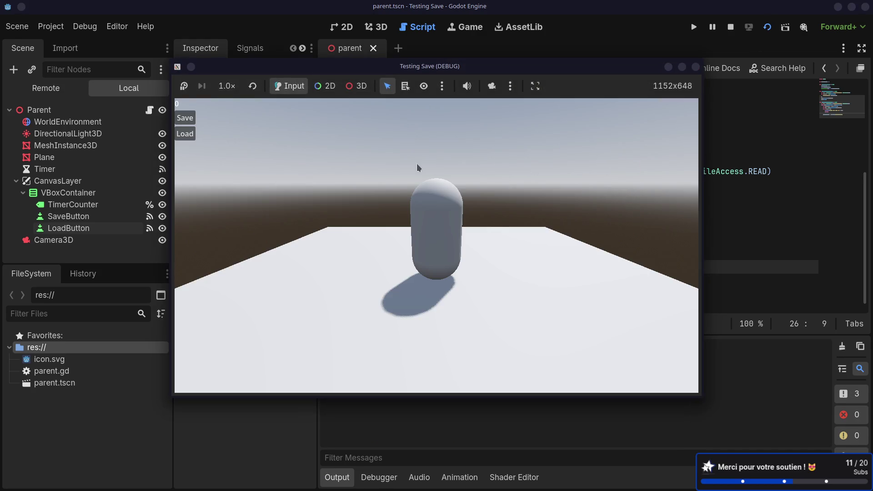
click(192, 133)
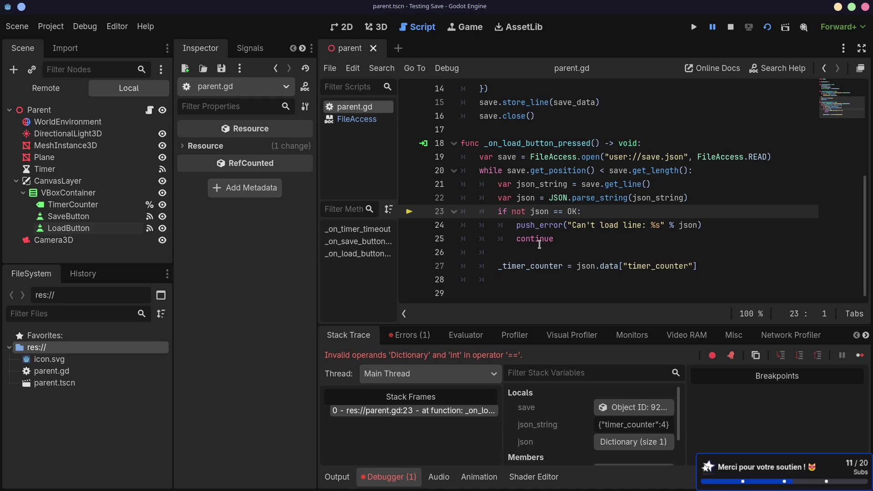
key(super+ctrl+Right)
key(super+ctrl+Right)
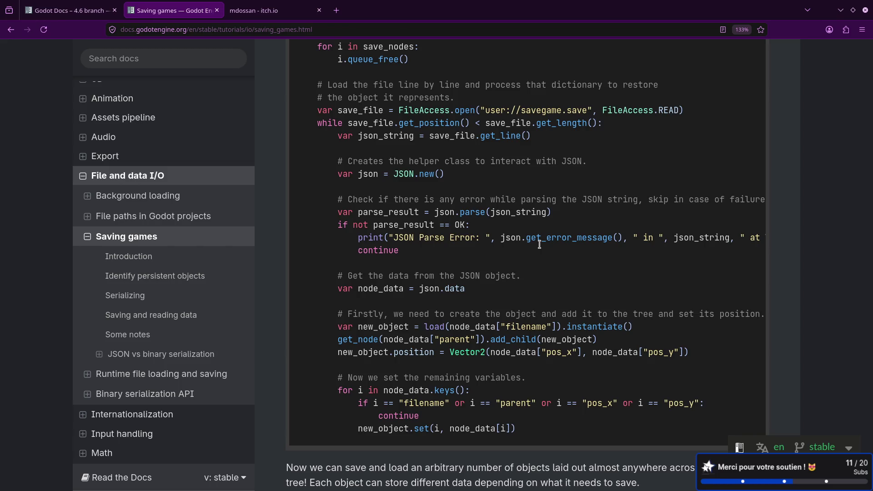
double_click(396, 212)
double_click(409, 225)
double_click(417, 211)
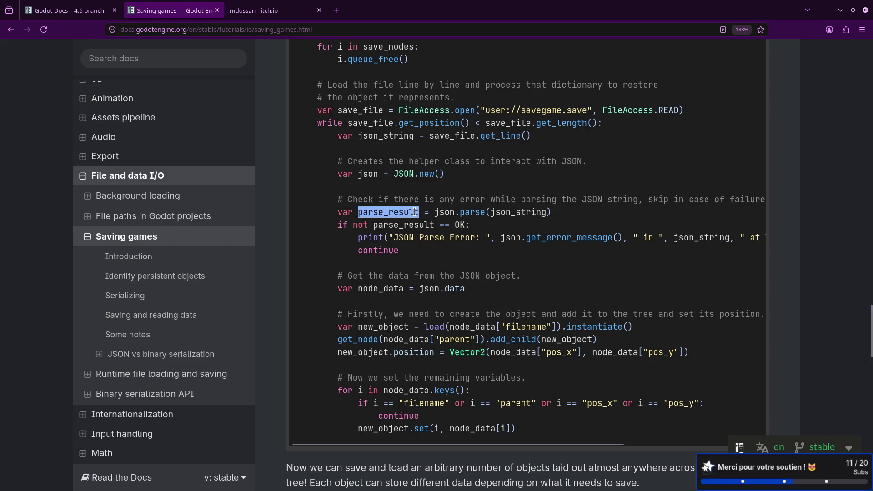
key(alt+Tab)
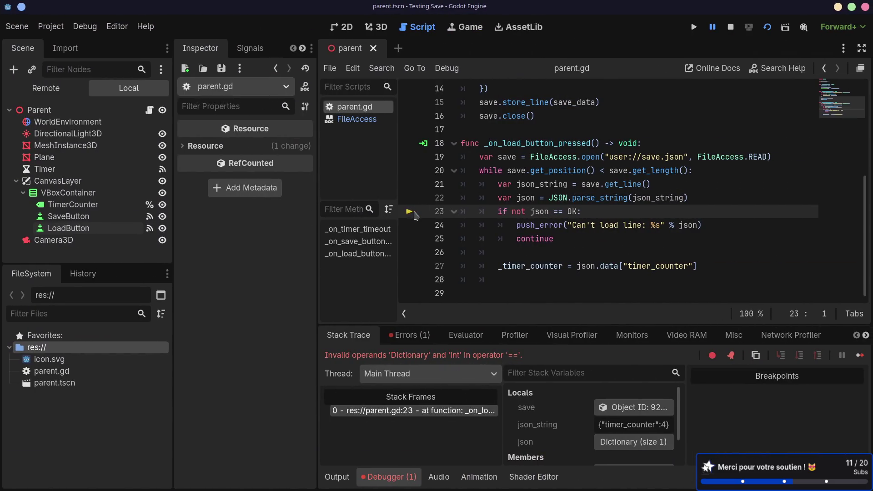
- Insert 'var json = JSON.new()' as line 22 below the json_string line
click(666, 187)
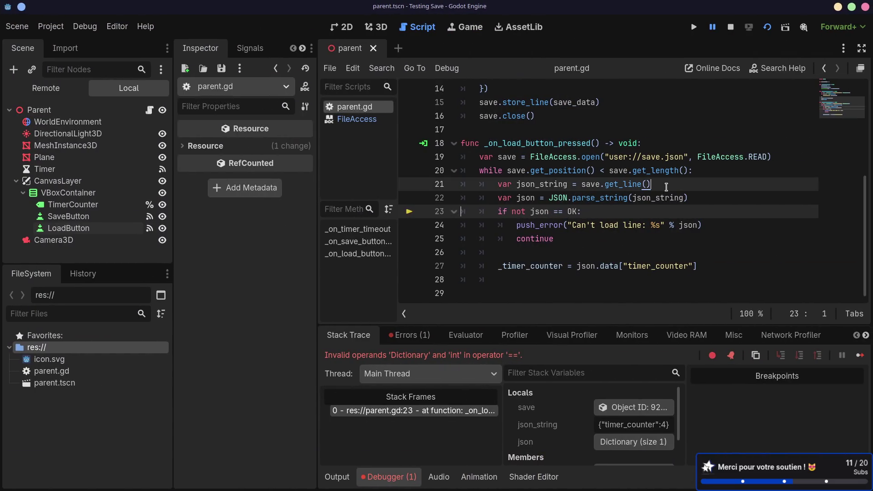
key(Return)
text(var)
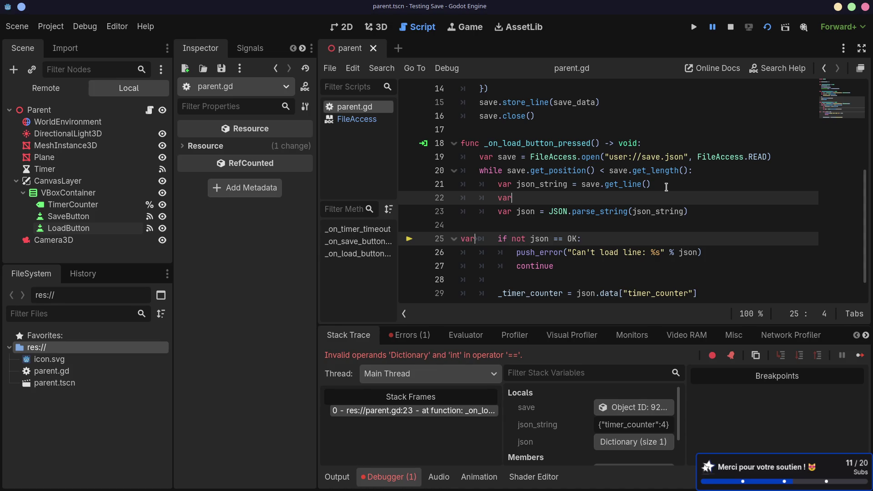
key(BackSpace)
key(BackSpace)
key(BackSpace)
click(626, 251)
click(528, 194)
text(var)
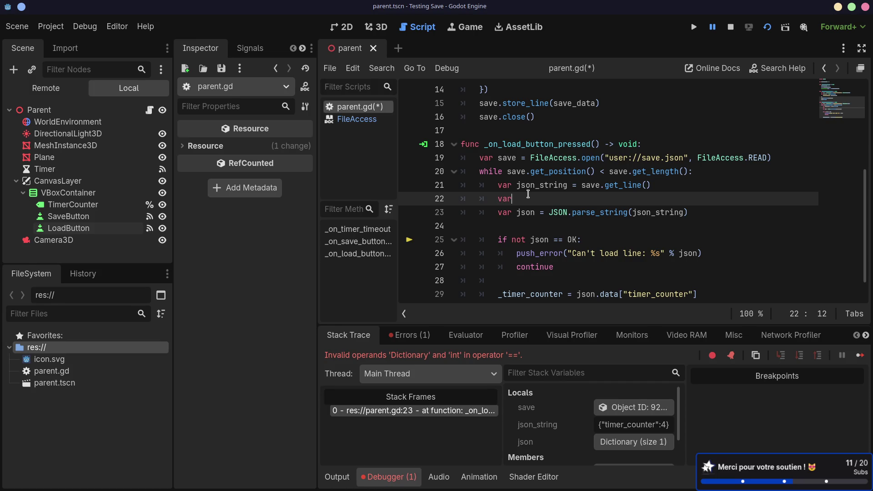
text( json )
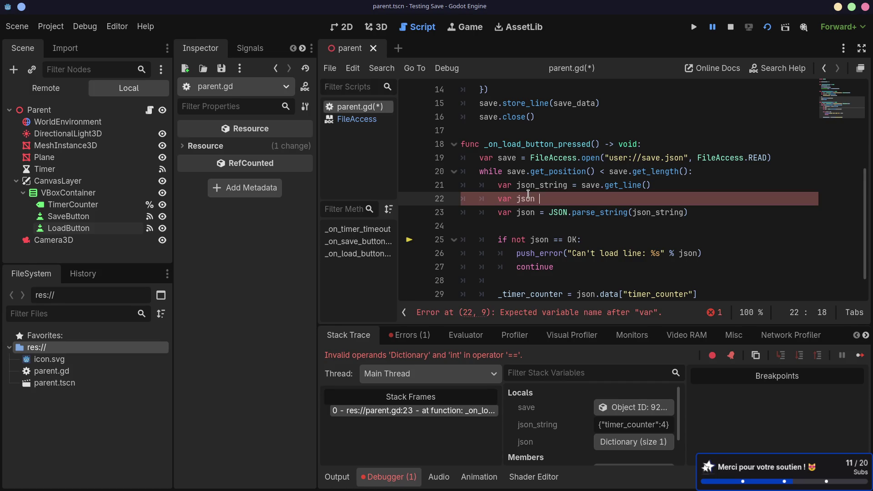
text(= JS)
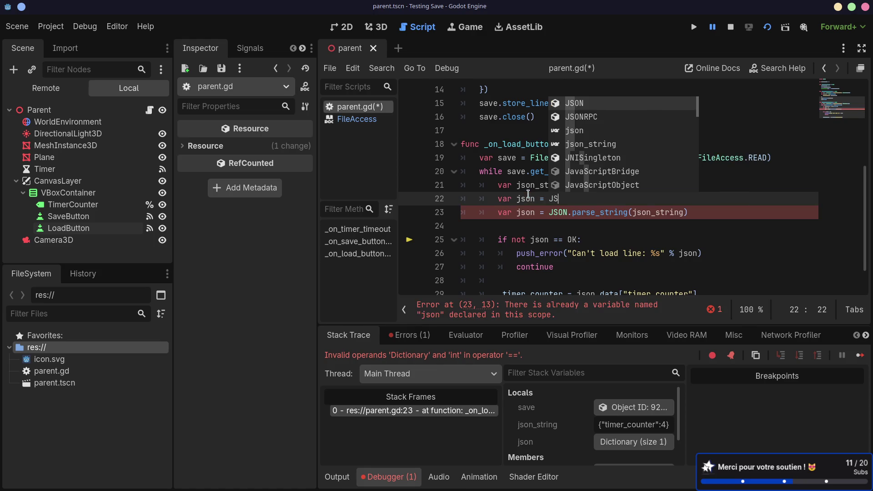
text(ON)
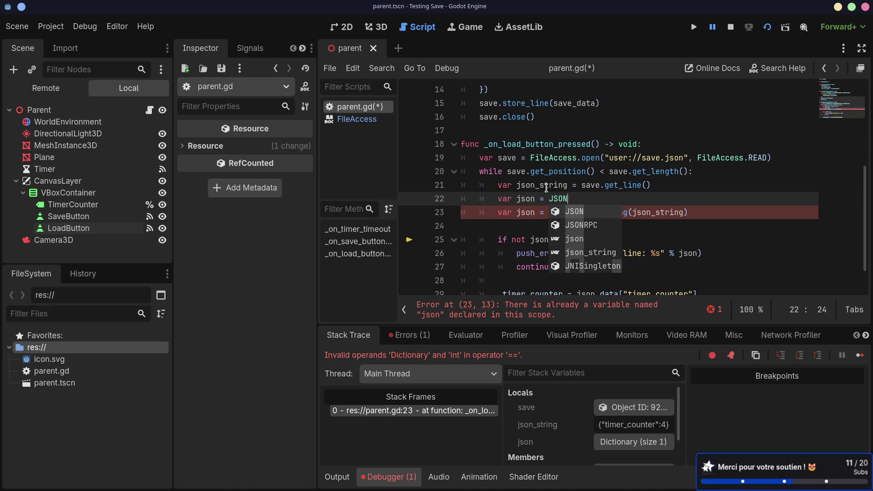
text(.)
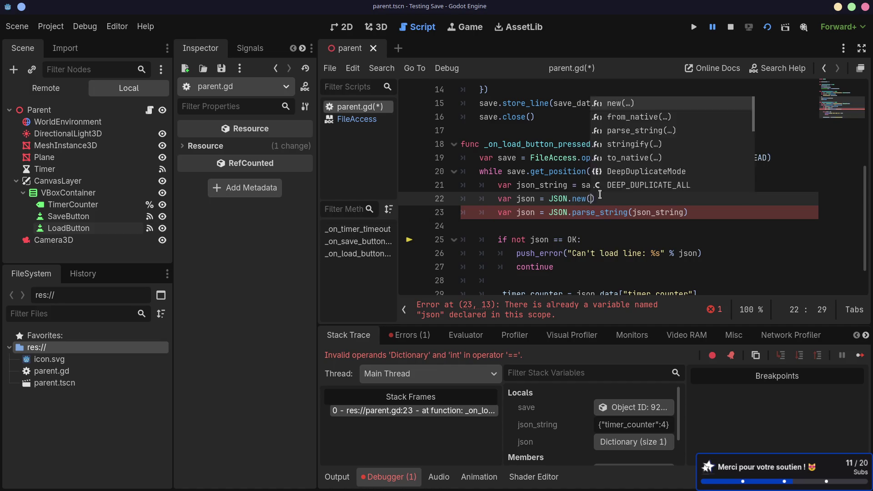
key(Escape)
key(alt+Tab)
key(ctrl+super+Right)
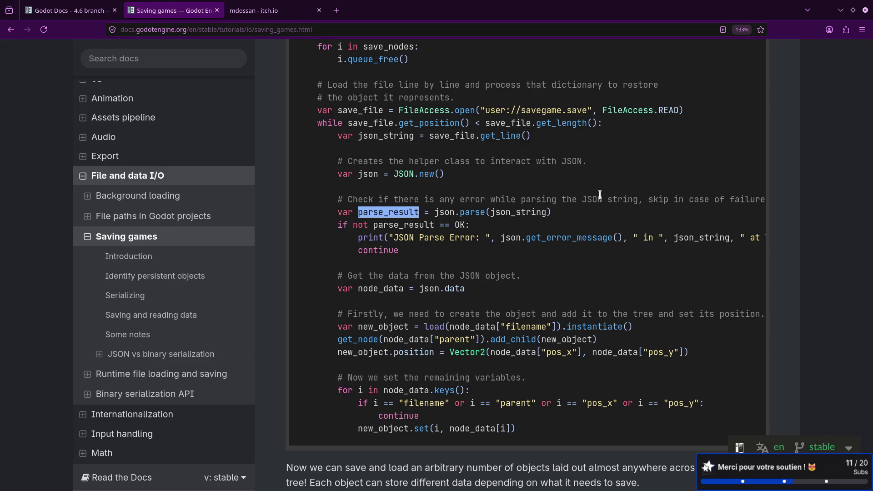
key(ctrl+super+Left)
- Rename line 23's variable to parse_result and check 'if not parse_result == OK:'
double_click(525, 212)
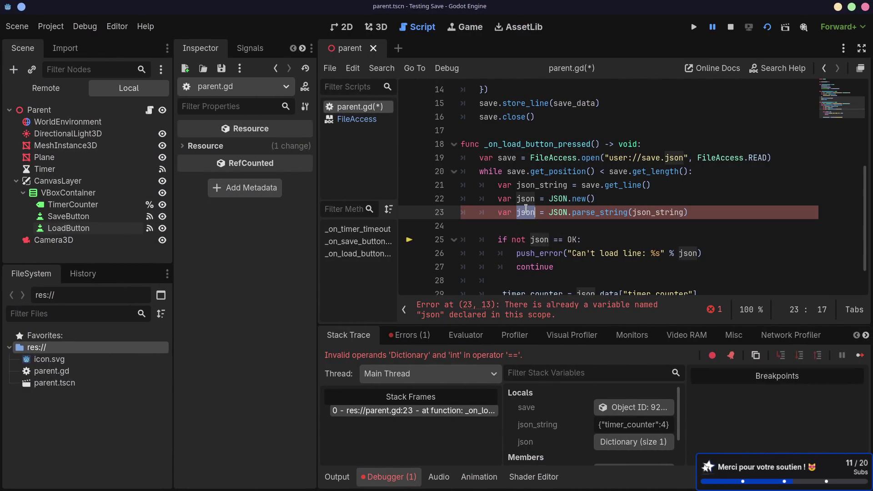
text(parse_result)
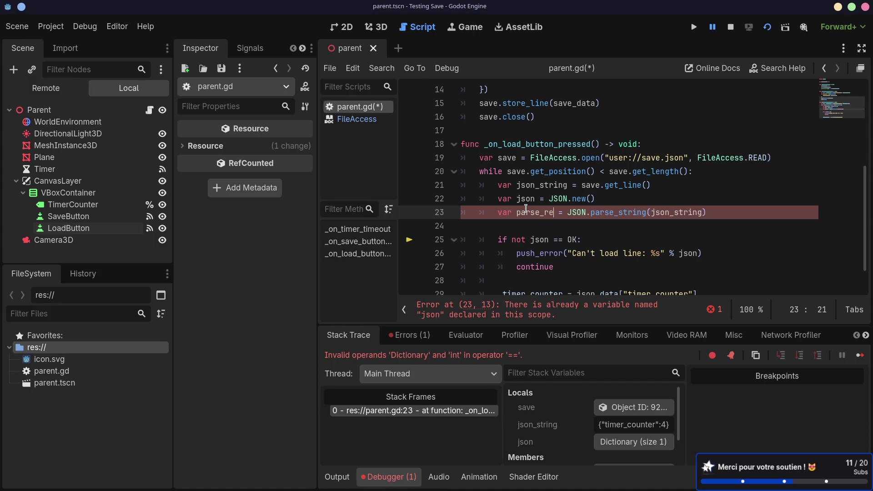
double_click(526, 211)
key(ctrl+c)
double_click(537, 239)
key(ctrl+v)
key(Up)
key(BackSpace)
- Save the script and stop the paused game
key(ctrl+s)
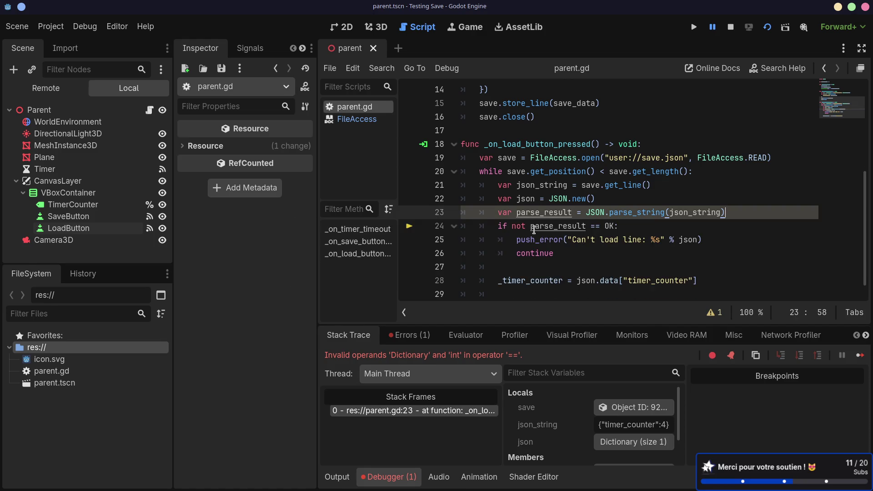
key(Up)
scroll(596, 218, down, 1)
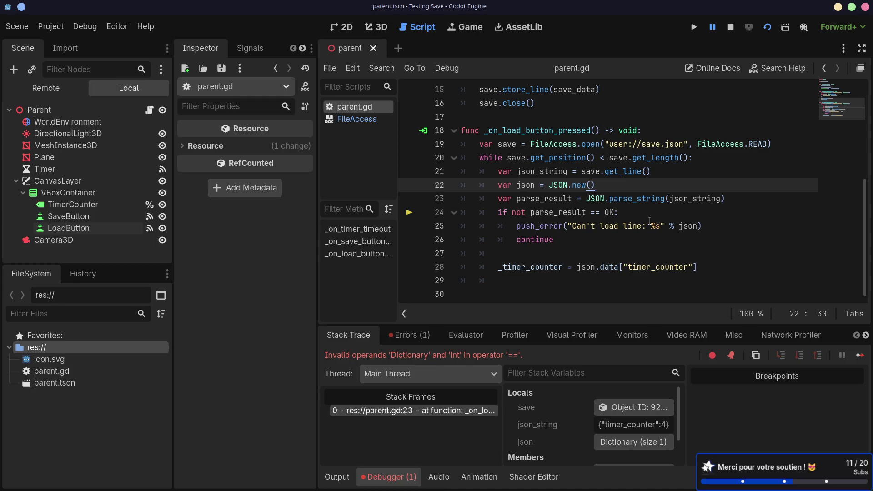
click(767, 29)
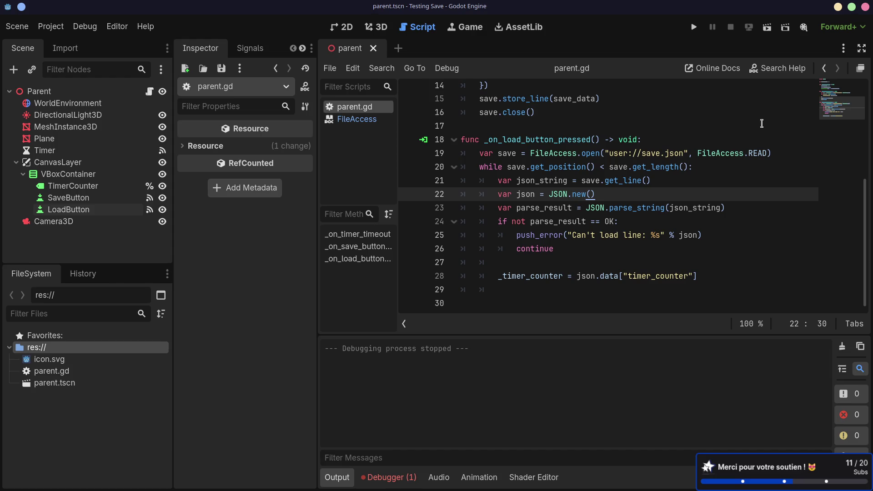
- Run the game, press Load to hit the line 24 comparison error, then view the docs
click(767, 26)
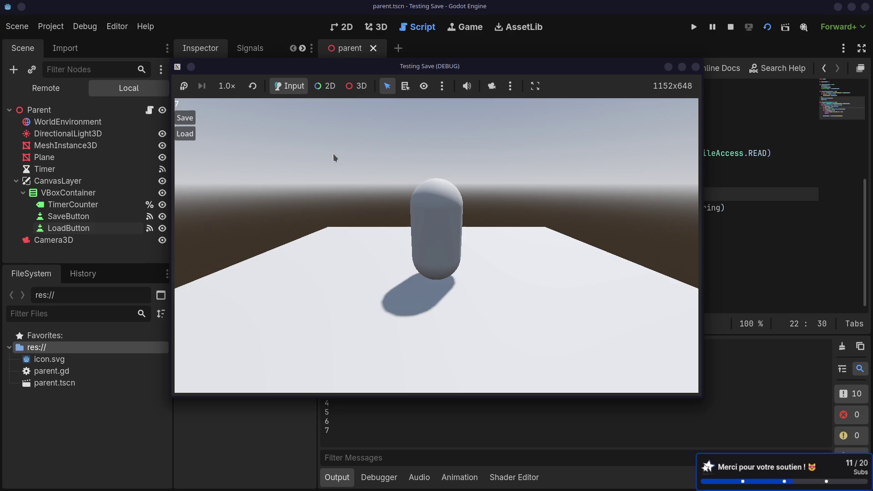
click(184, 134)
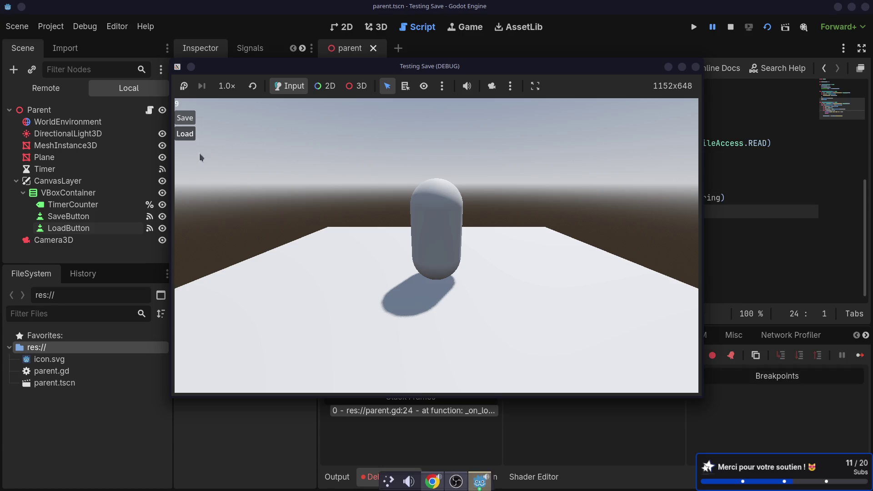
click(406, 440)
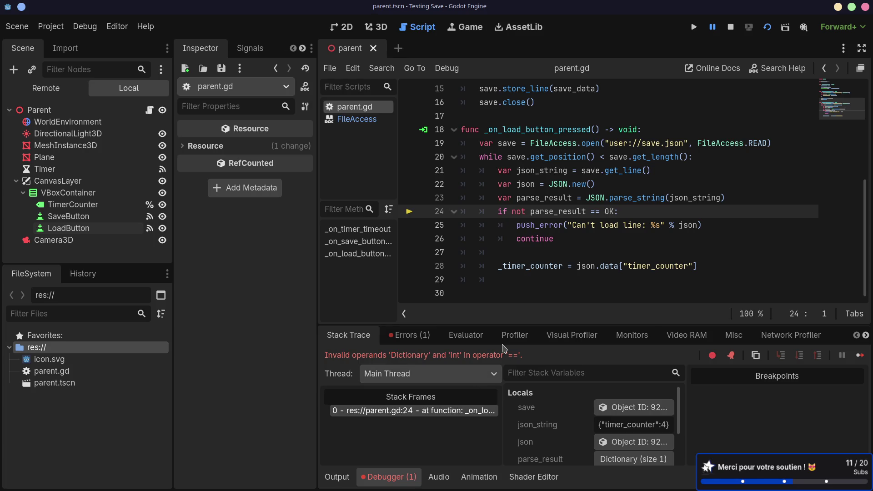
key(ctrl+super+Right)
key(ctrl+super+Right)
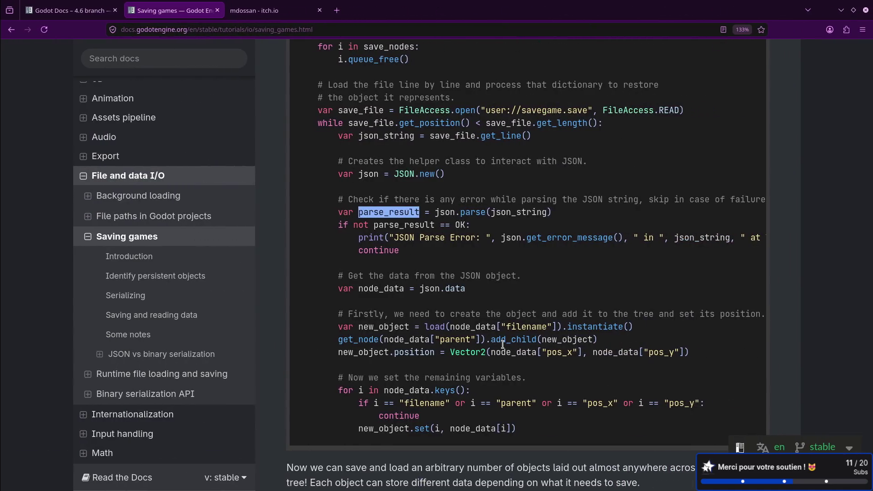
- Change line 23 to 'var parse_result = json.parse(json_string)'
key(ctrl+super+Left)
key(ctrl+super+Left)
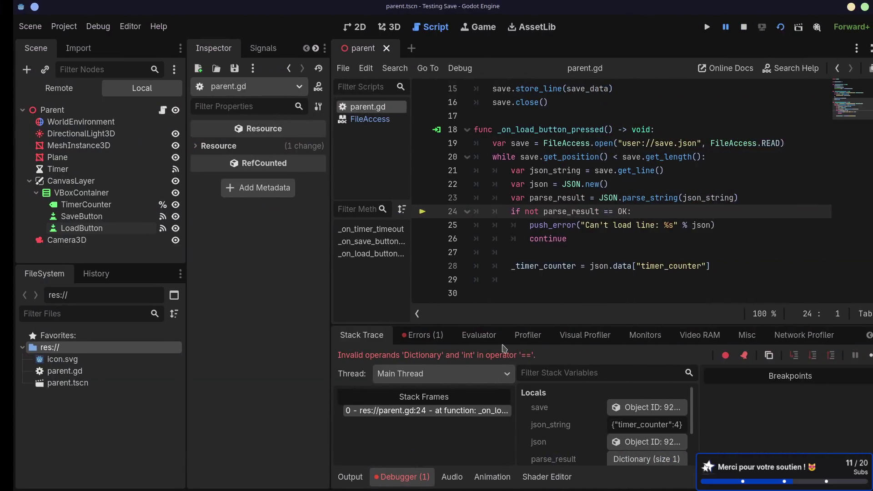
click(666, 197)
key(BackSpace)
key(BackSpace)
key(BackSpace)
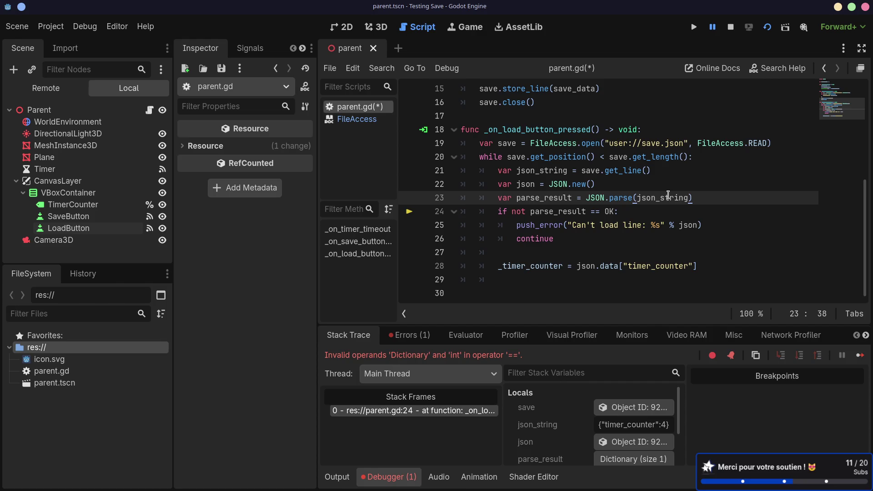
double_click(597, 200)
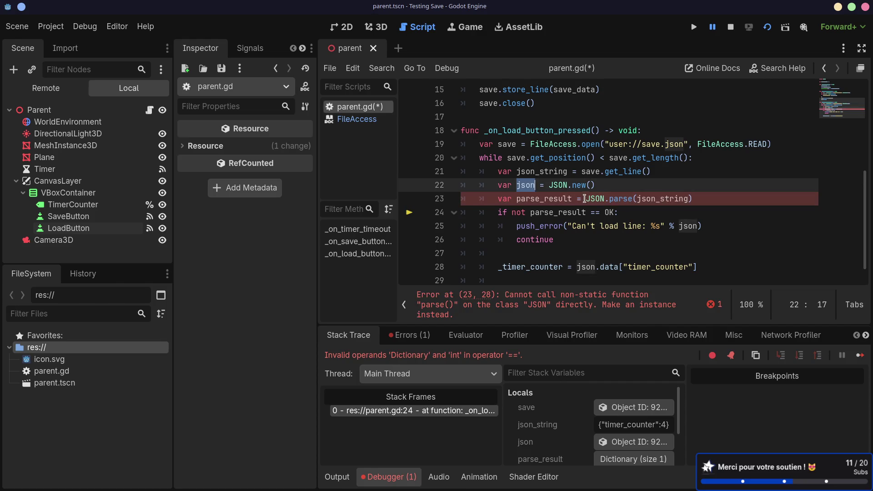
text(json)
click(618, 198)
- Save parent.gd and stop the running game
key(ctrl+s)
click(626, 289)
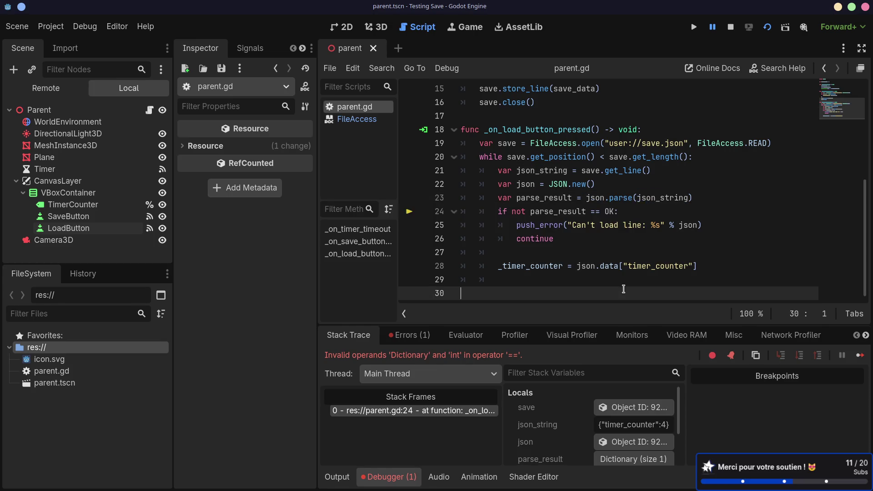
click(766, 26)
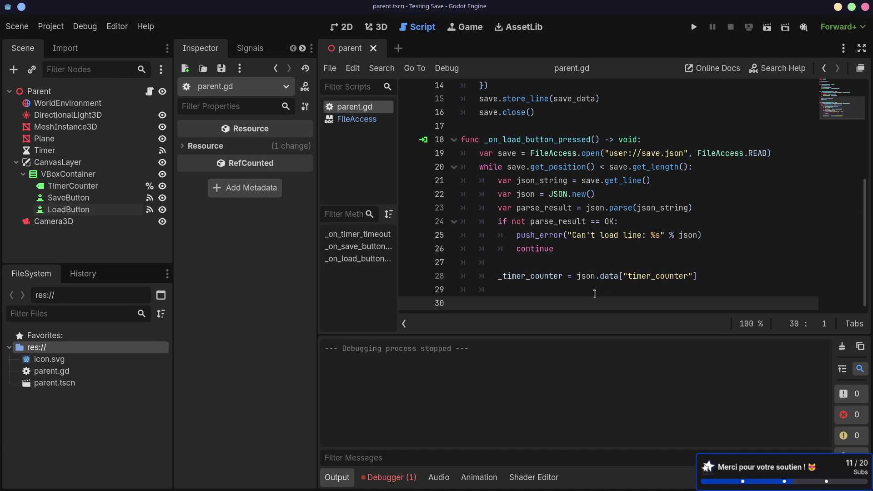
- Run the scene and load the saved value so the counter drops from 18.0 to 13.0
click(766, 27)
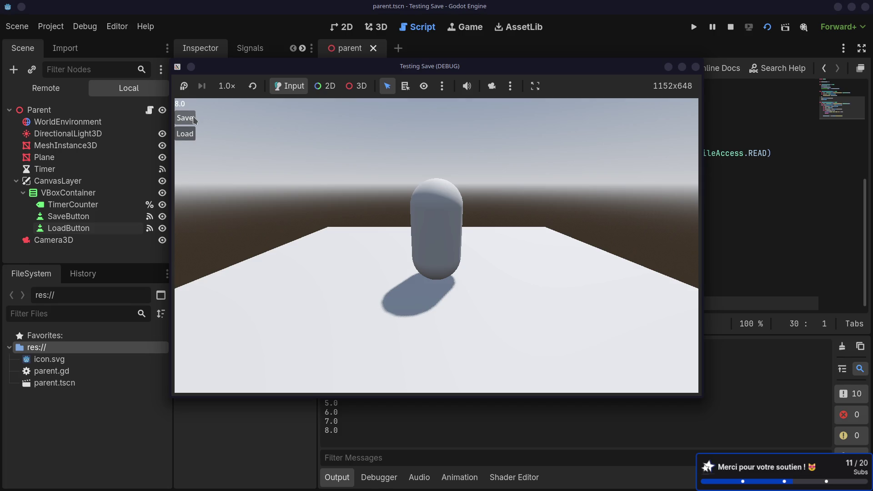
click(192, 136)
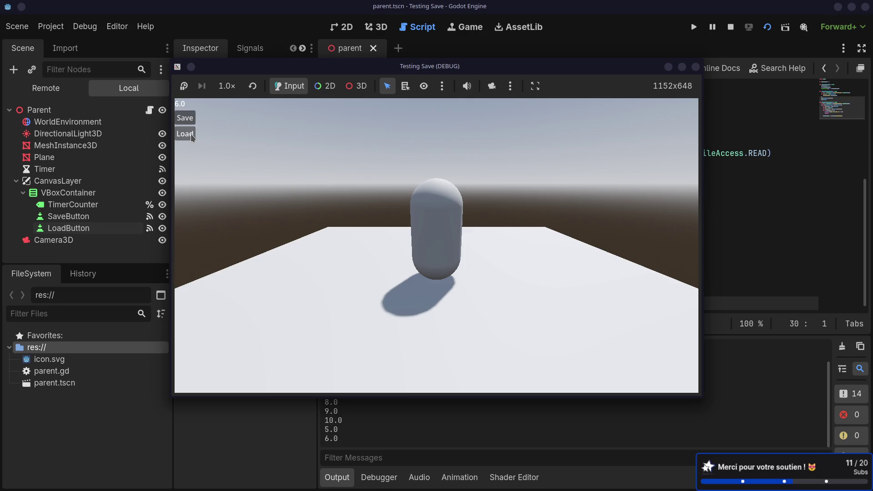
key(ctrl+F3)
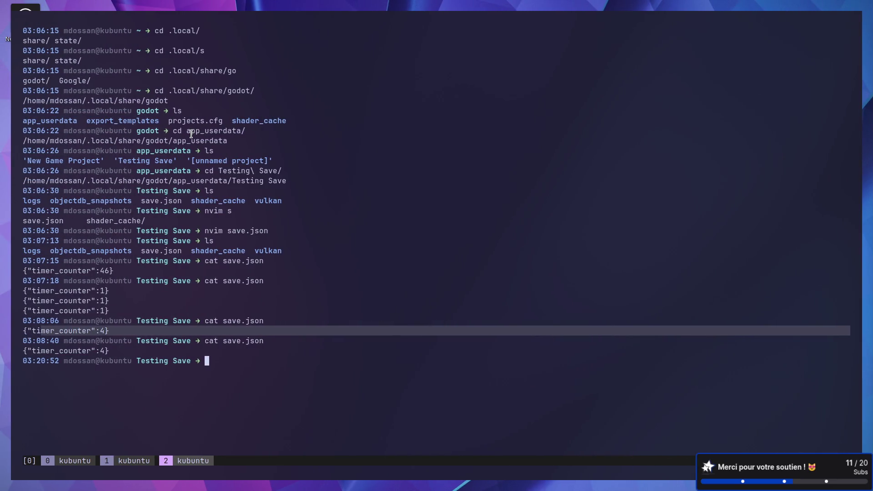
key(ctrl+F1)
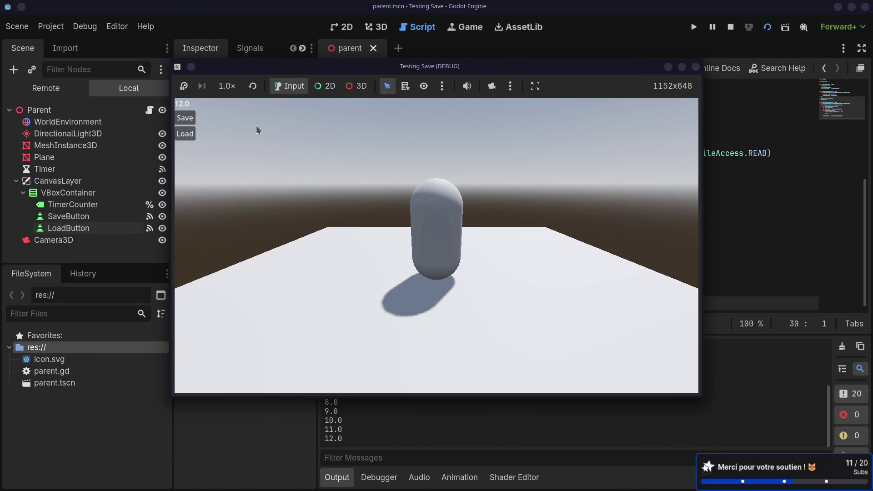
key(ctrl+F2)
key(ctrl+F3)
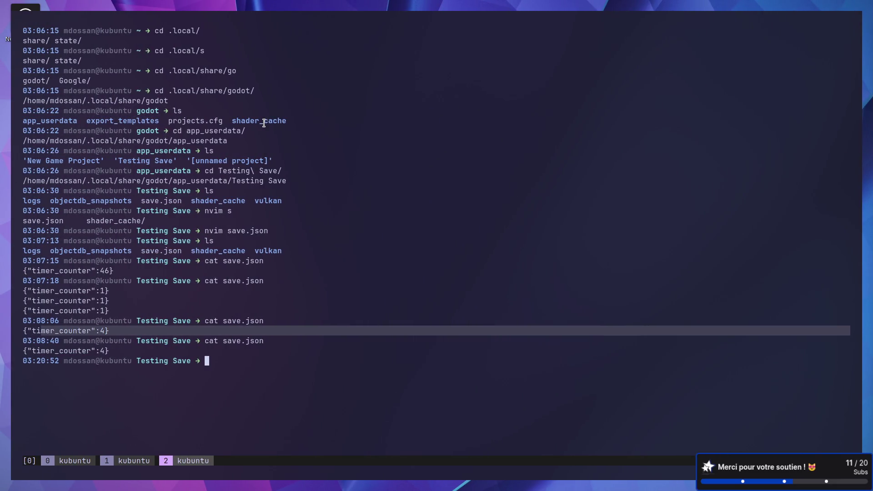
text(cat save.json)
key(ctrl+F1)
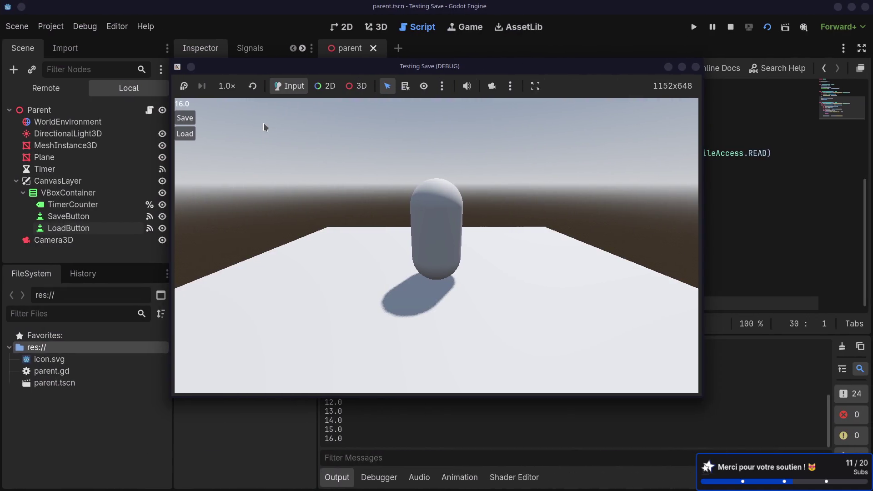
key(space)
- Stop the running game and scroll parent.gd back to the top
click(695, 67)
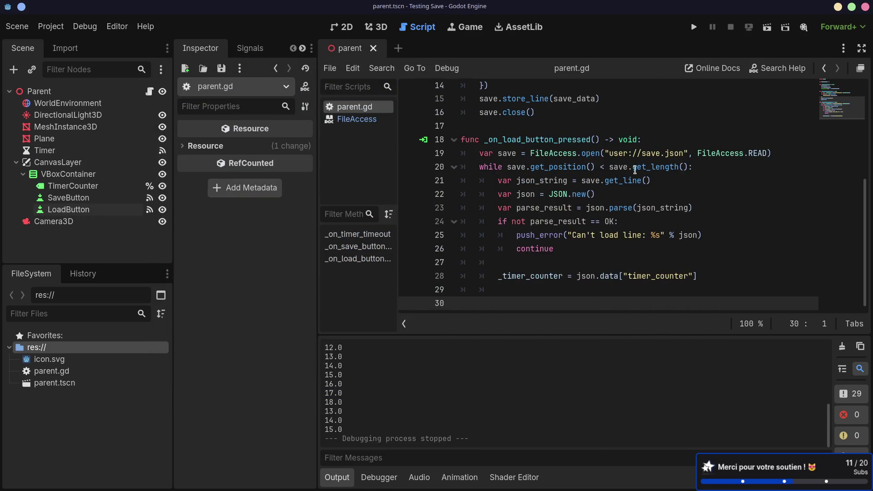
scroll(636, 168, up, 3)
scroll(636, 168, up, 2)
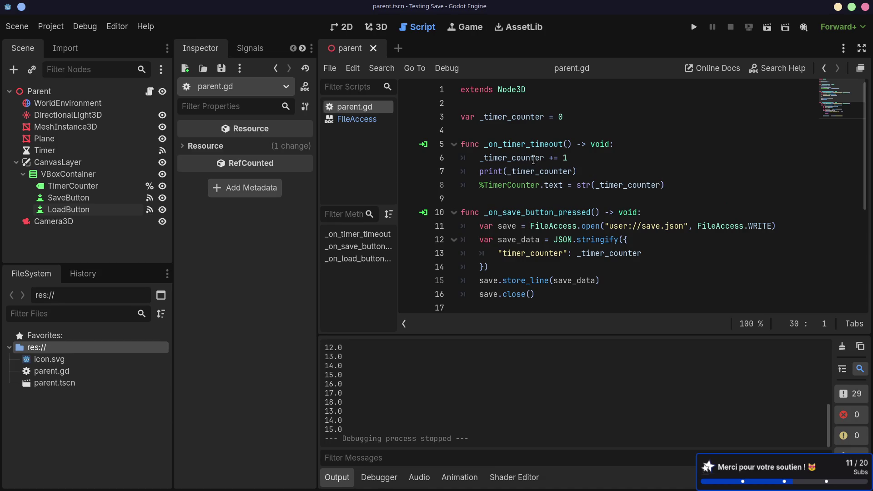
- Draft an update_timer() -> void function below the counter variable, then delete it again
click(687, 188)
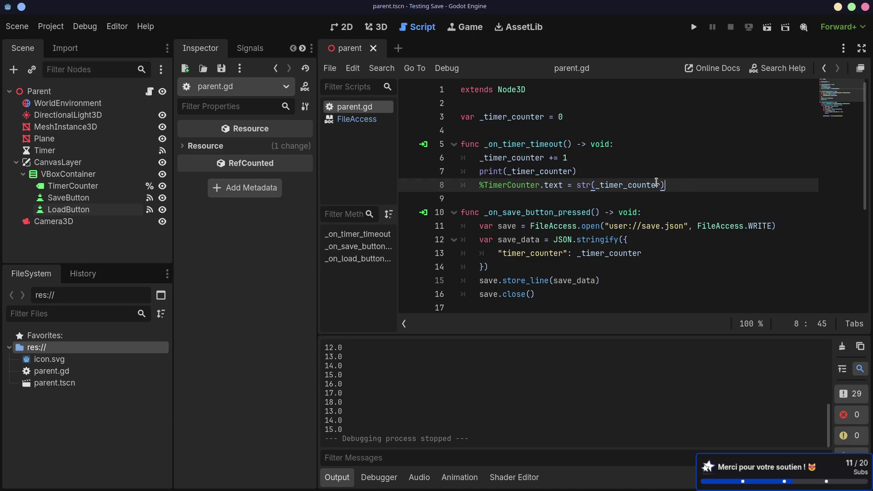
click(589, 128)
key(Return)
key(Return)
key(Up)
text(nc update_)
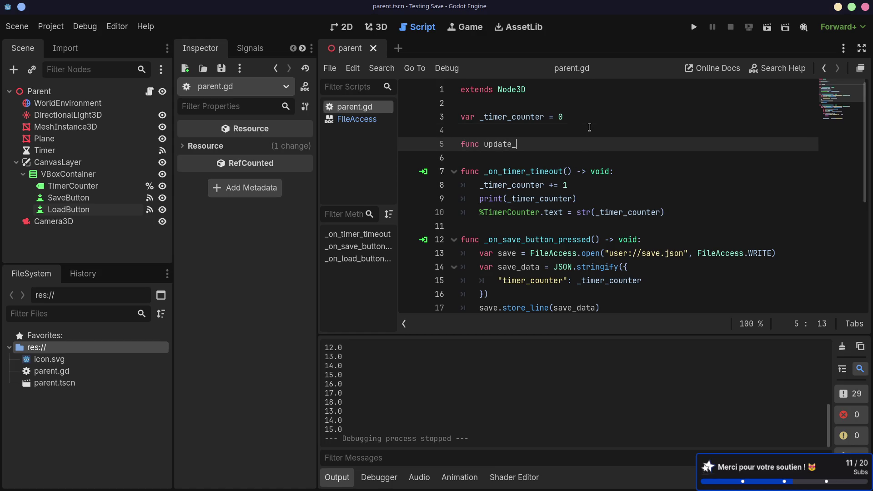
text(timer())
text( -> void:)
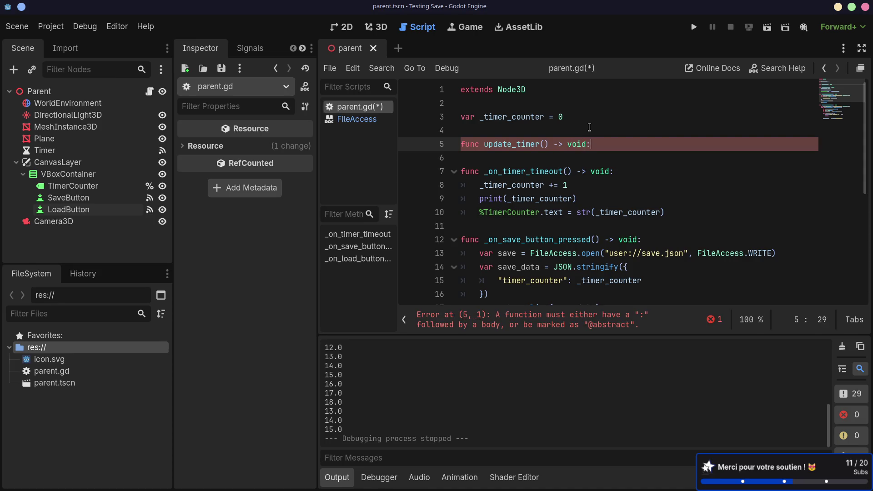
key(Return)
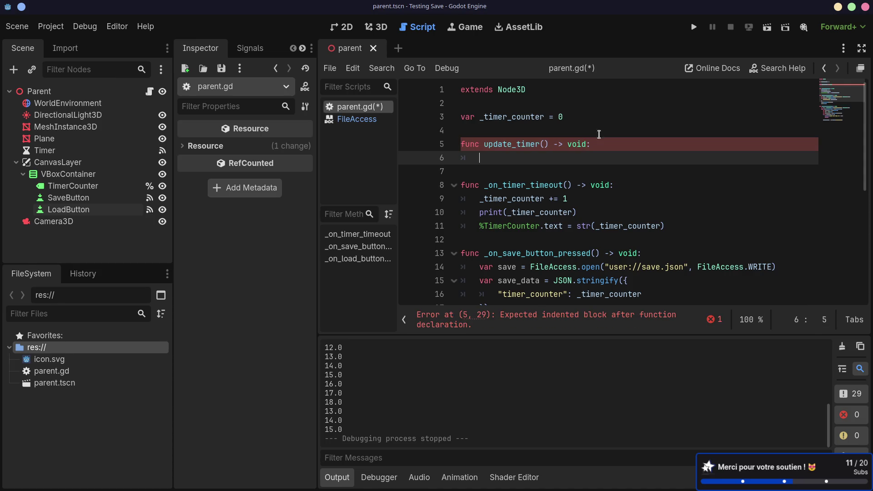
drag(687, 223, 685, 215)
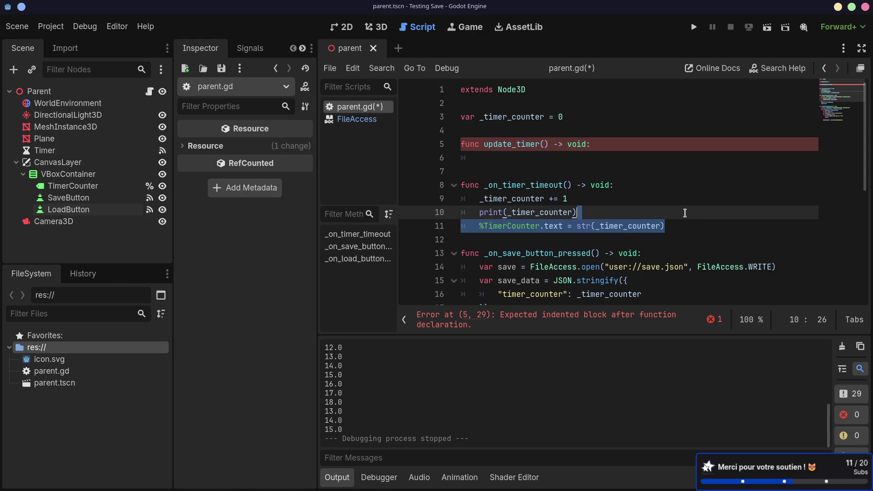
drag(497, 166, 448, 141)
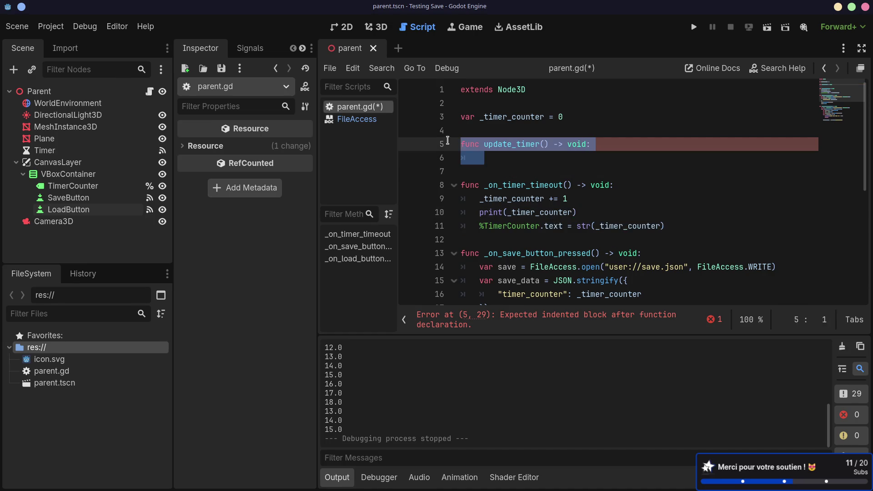
key(Delete)
key(Delete)
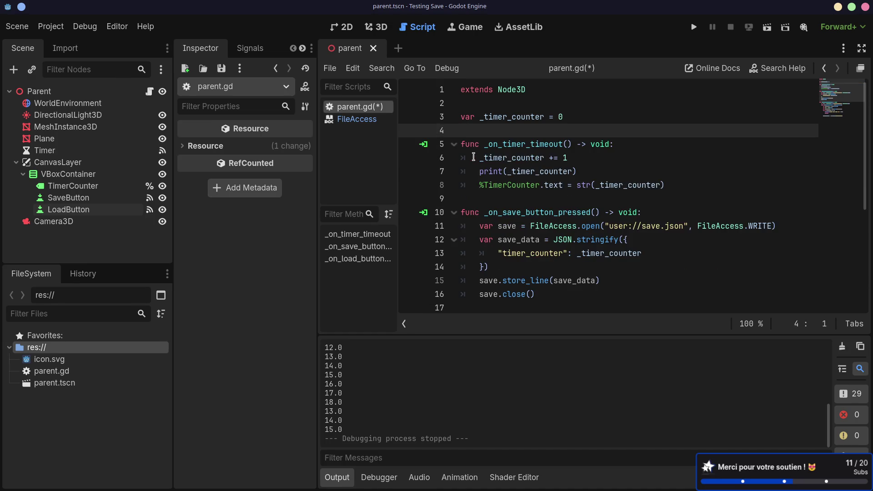
- Add a set(new_timer_counter) setter to _timer_counter that assigns the new value
click(598, 114)
text(:)
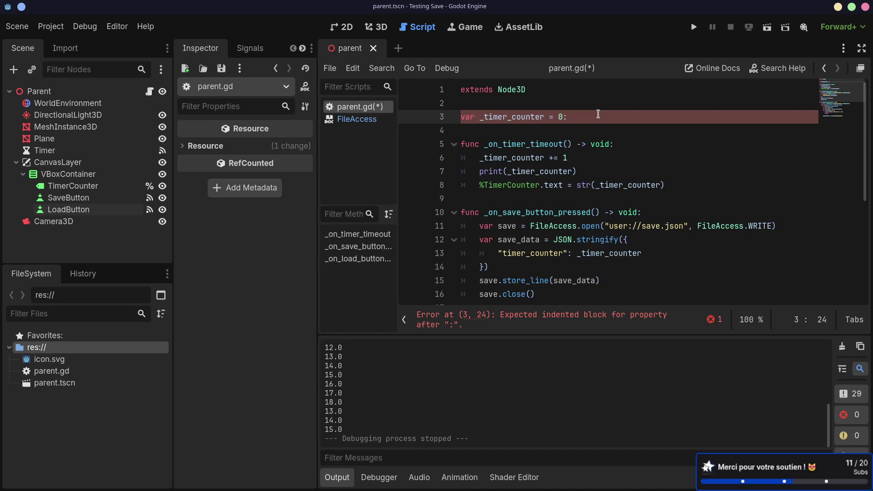
key(Return)
text(set()
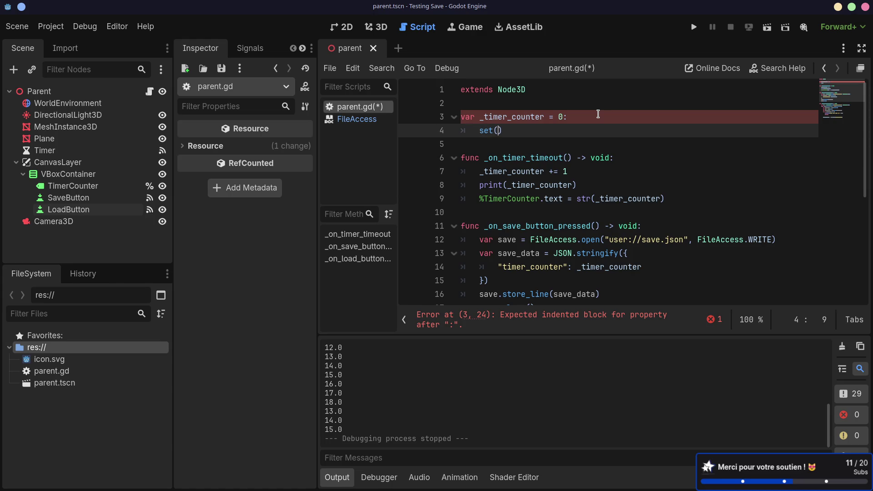
text(new_timer)
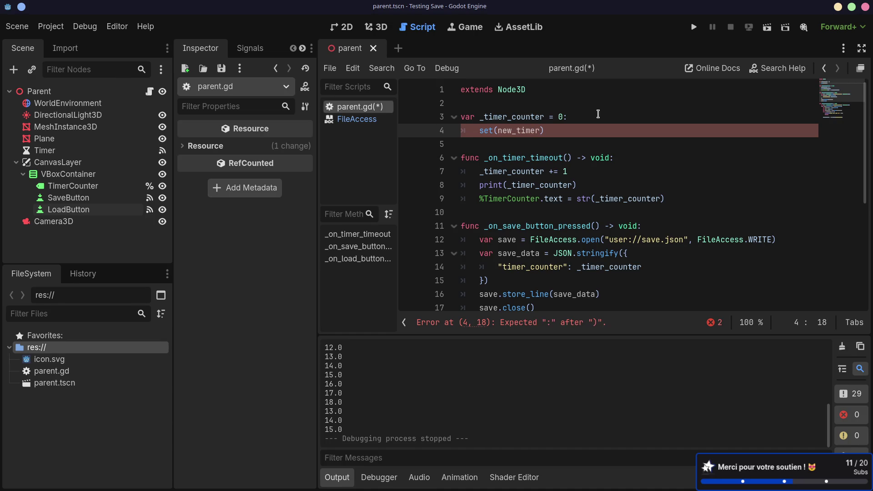
text(_counter)
text())
key(Return)
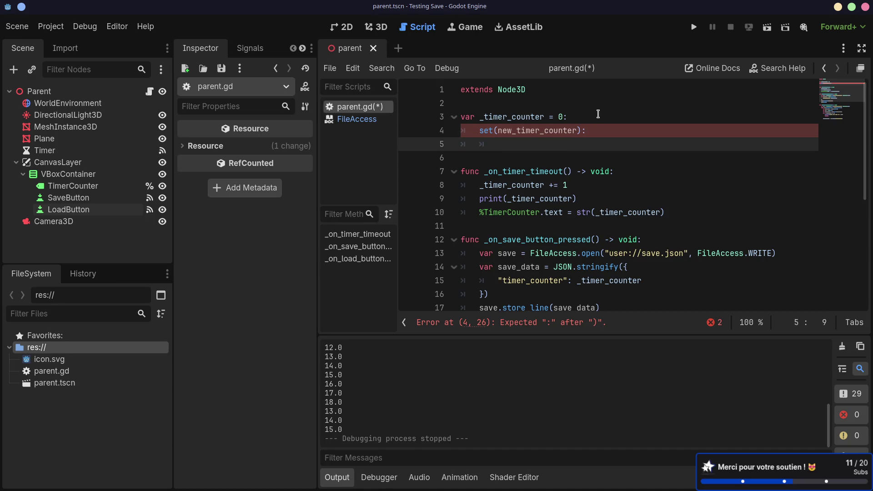
text(timer_counter )
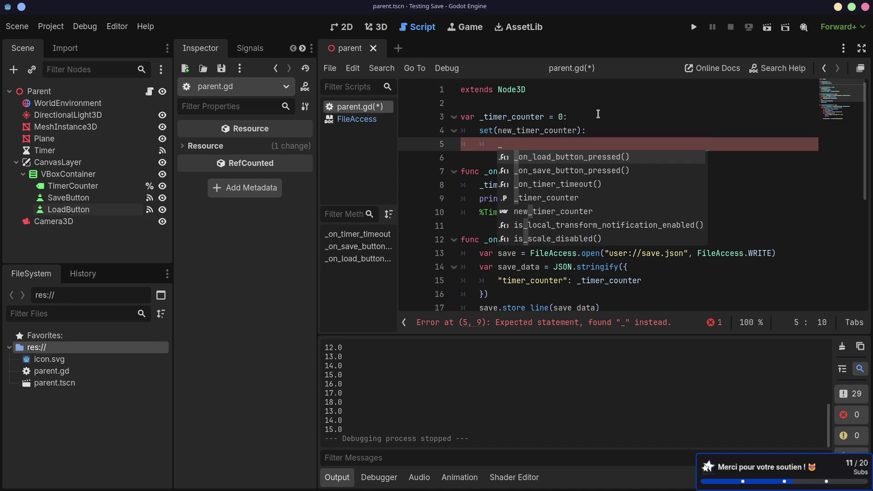
text(= new)
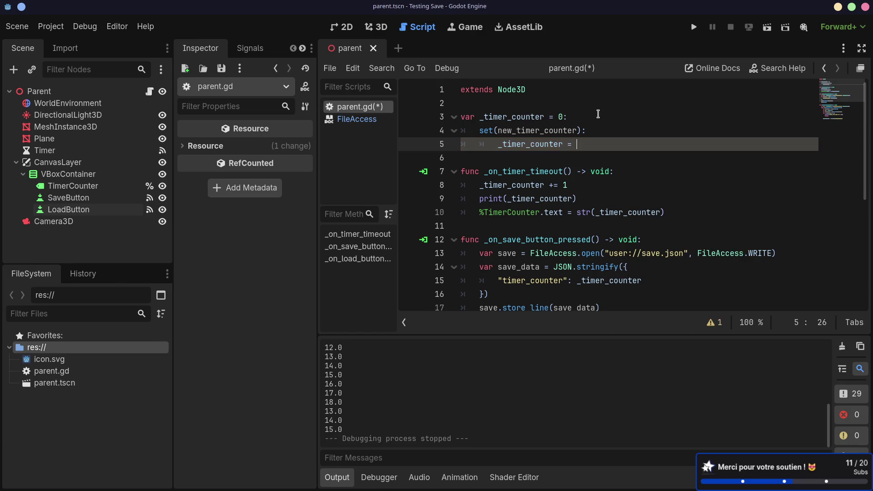
key(Return)
key(Return)
- Move the %TimerCounter.text update line from _on_timer_timeout into the setter
double_click(532, 144)
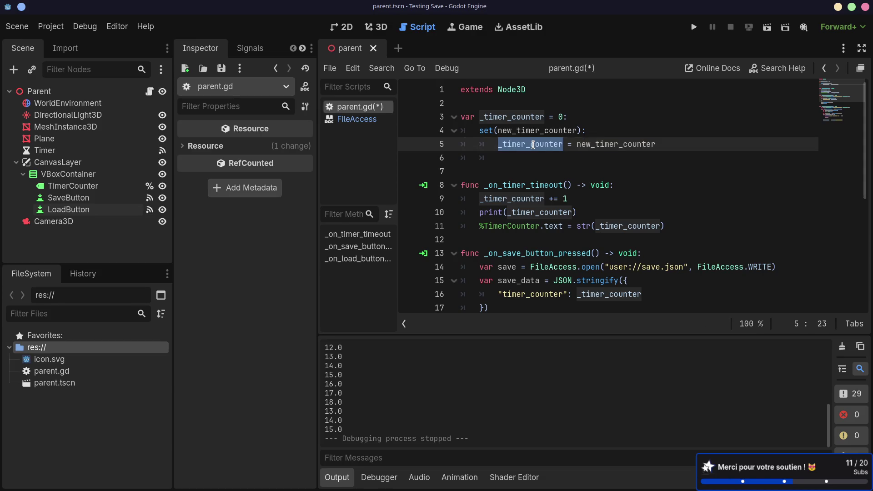
drag(477, 226, 681, 222)
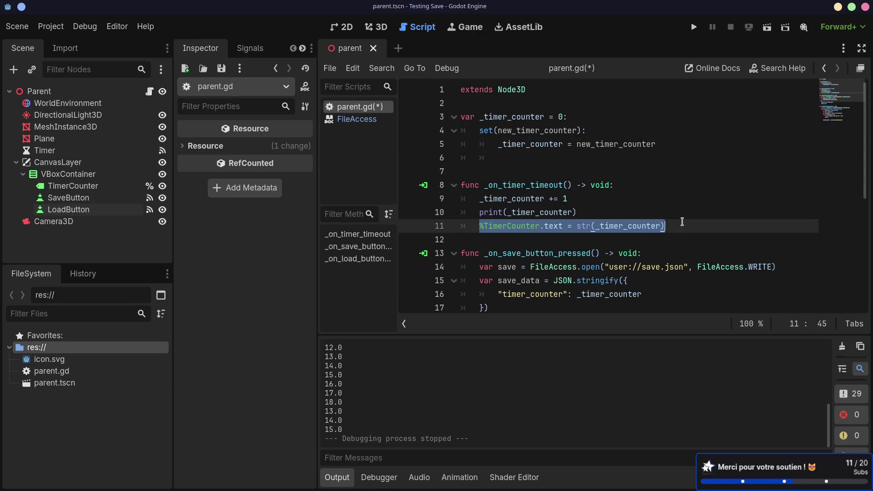
key(ctrl+x)
click(676, 145)
key(Return)
key(ctrl+v)
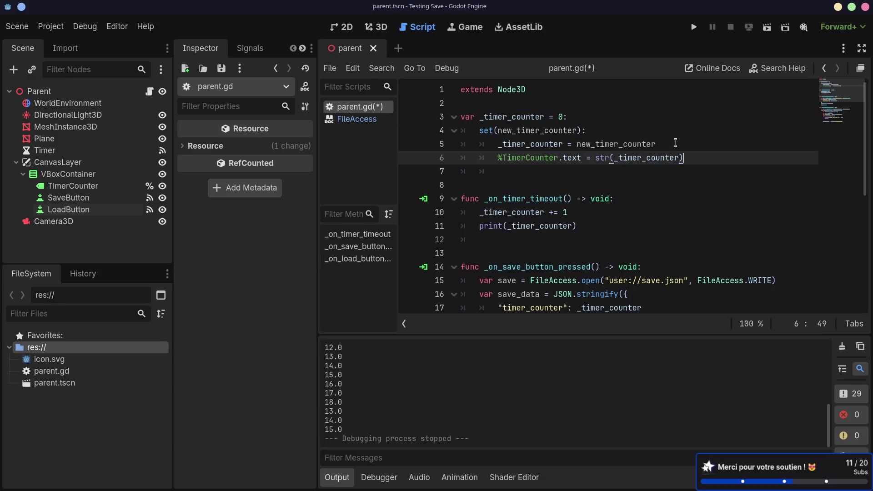
click(522, 172)
text(n)
key(BackSpace)
key(BackSpace)
key(BackSpace)
key(BackSpace)
- Delete the print line from _on_timer_timeout and save parent.gd
click(508, 221)
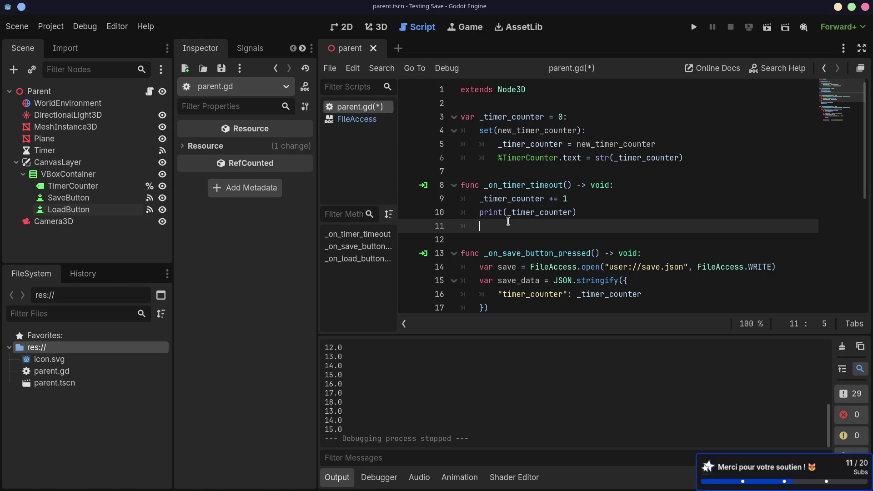
click(530, 199)
click(593, 212)
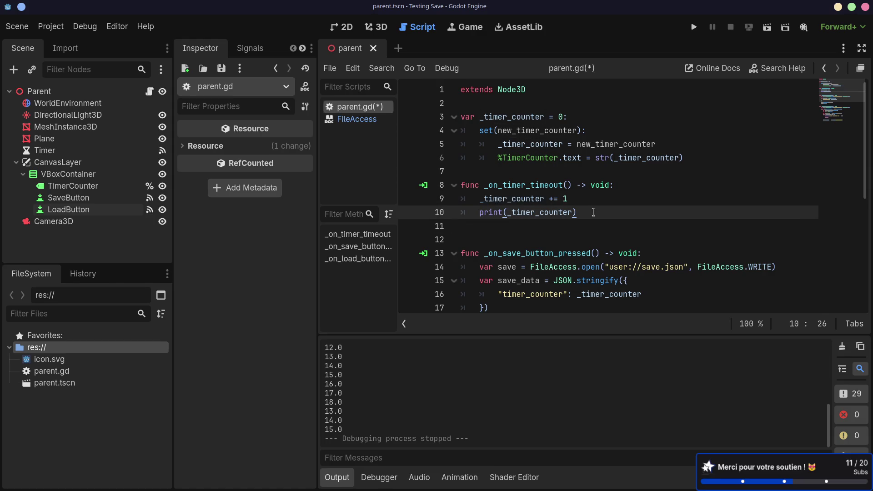
drag(593, 213, 597, 200)
key(Delete)
key(Delete)
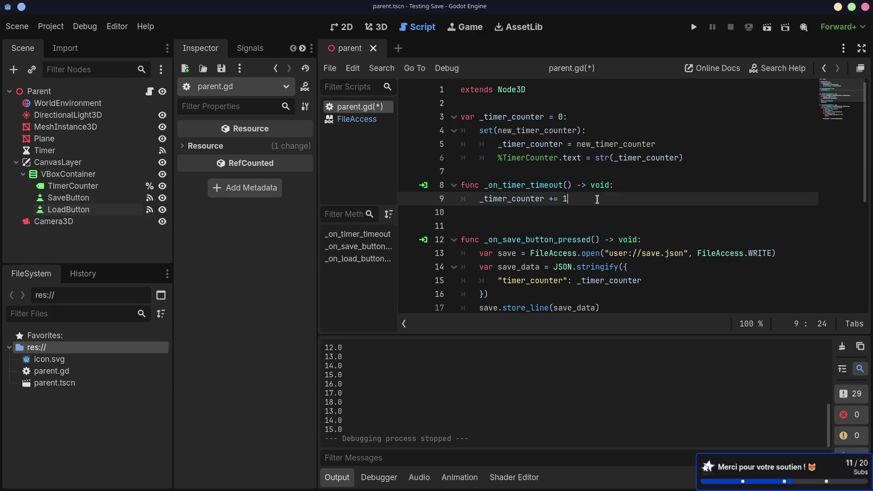
key(ctrl+s)
click(530, 184)
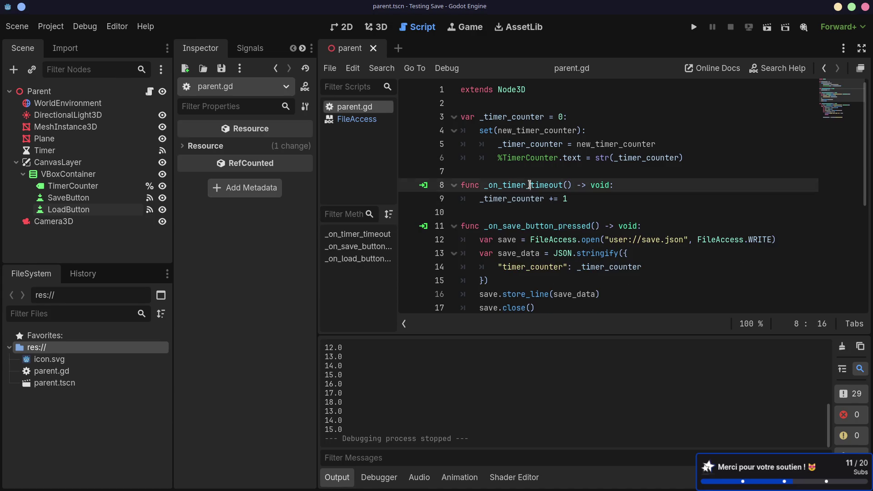
double_click(525, 198)
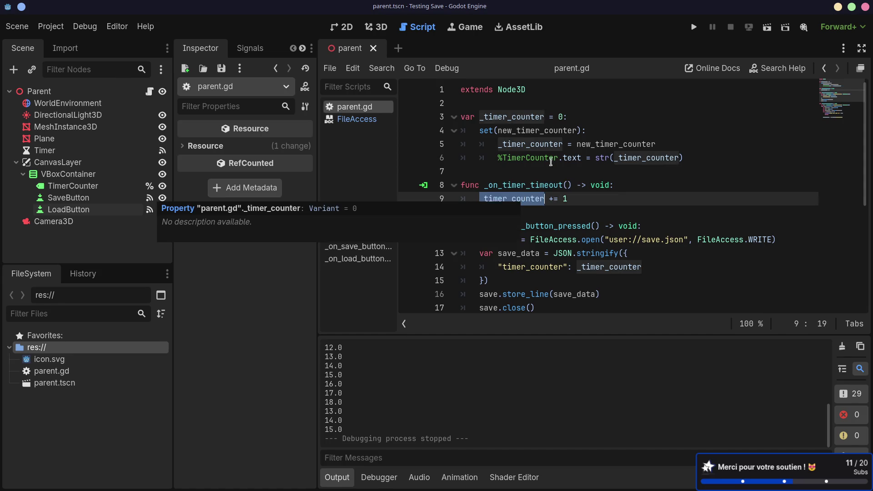
key(shift+Home)
click(476, 128)
drag(497, 158, 683, 157)
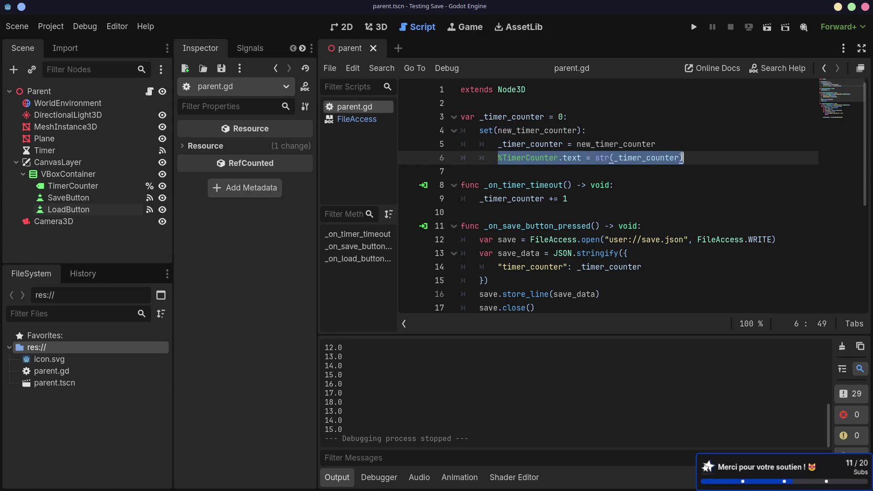
click(511, 171)
drag(495, 158, 678, 168)
scroll(615, 194, down, 3)
scroll(615, 195, down, 2)
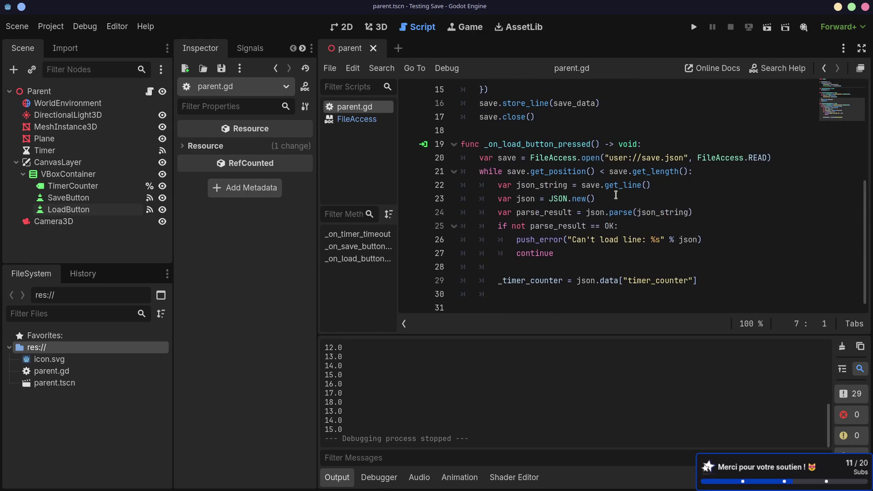
drag(483, 281, 705, 286)
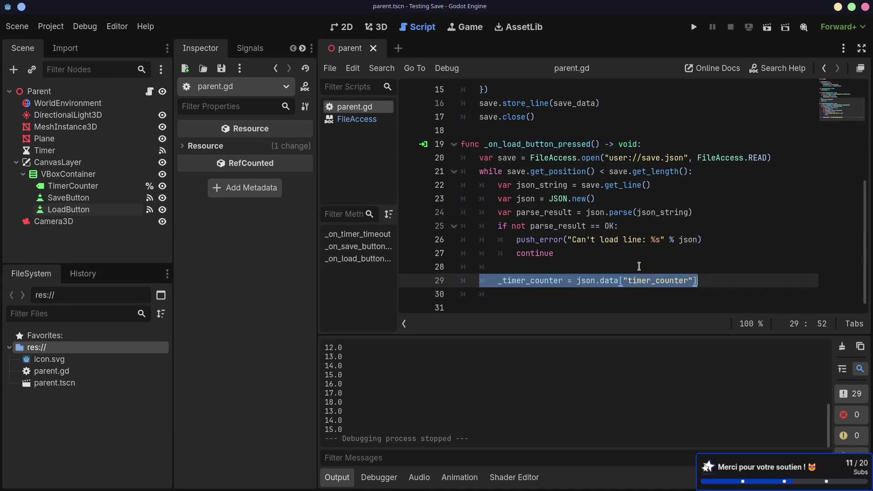
scroll(639, 268, up, 5)
drag(467, 129, 600, 130)
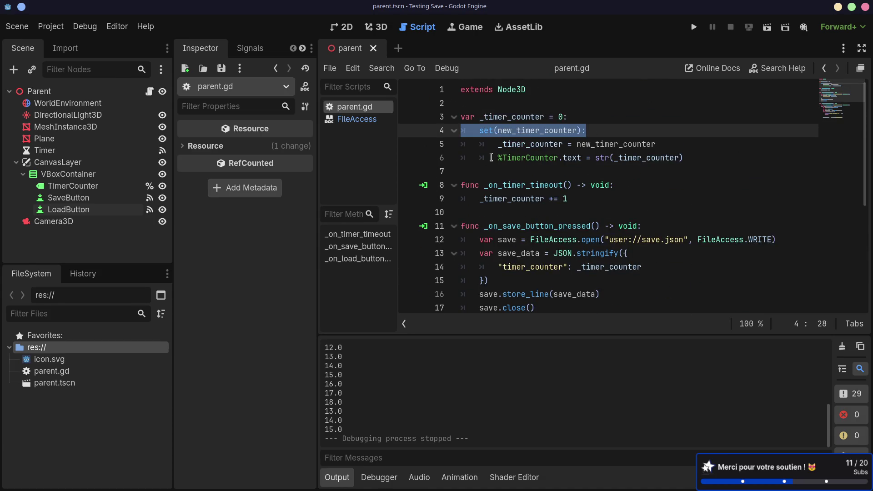
drag(494, 157, 722, 154)
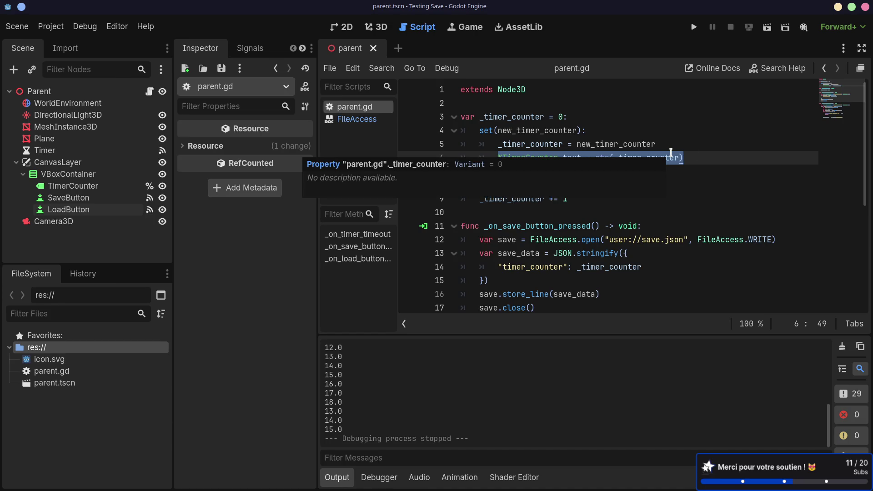
click(637, 133)
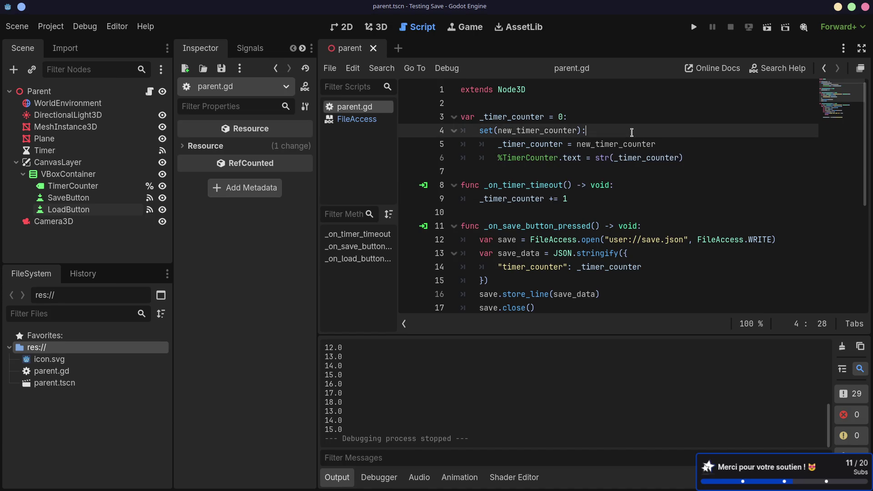
scroll(658, 153, down, 1)
scroll(660, 150, down, 3)
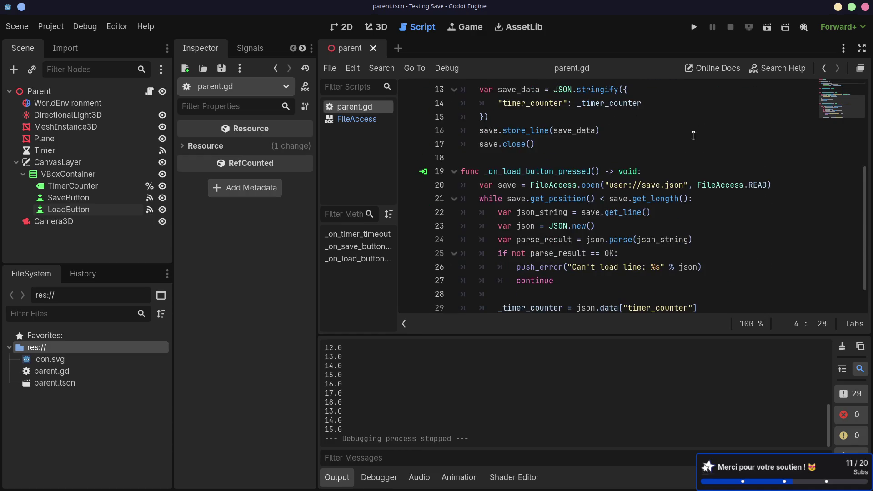
scroll(660, 150, up, 5)
click(768, 31)
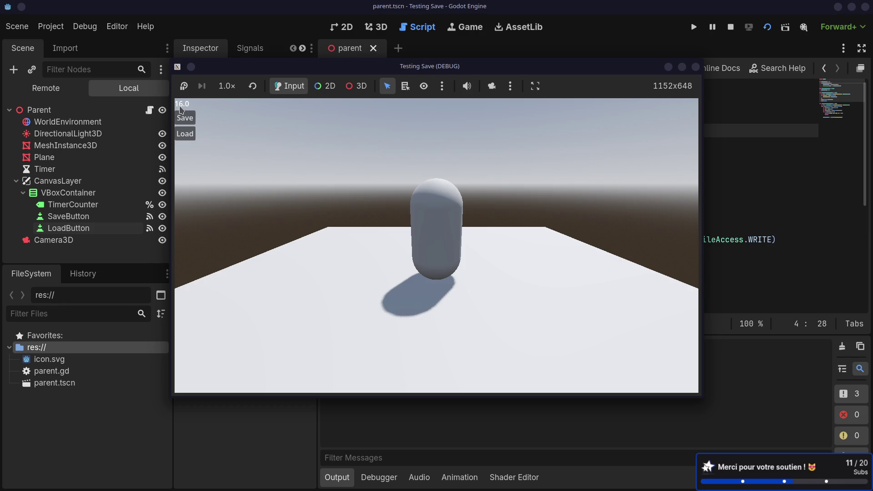
click(184, 133)
click(694, 68)
scroll(681, 128, down, 7)
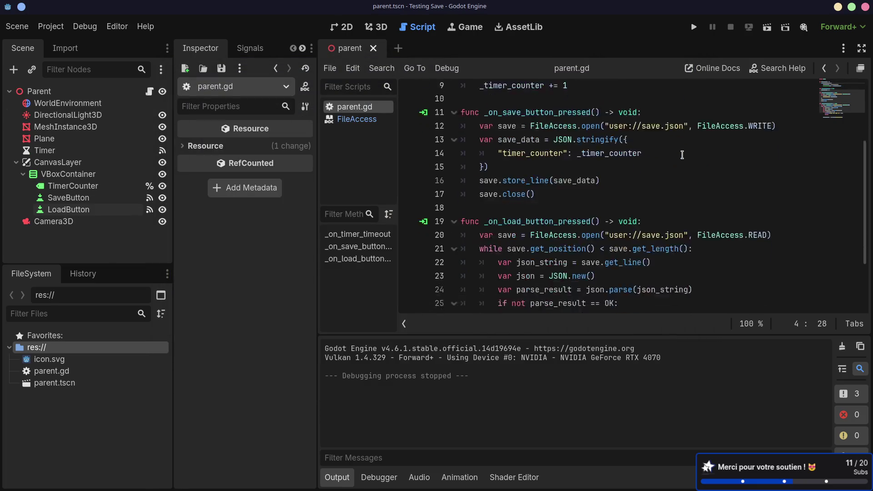
key(Up)
key(Return)
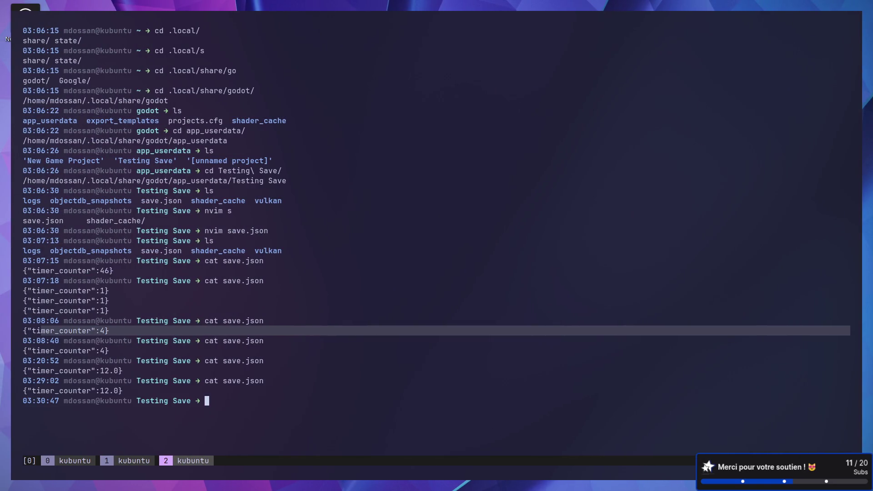
key(alt+Tab)
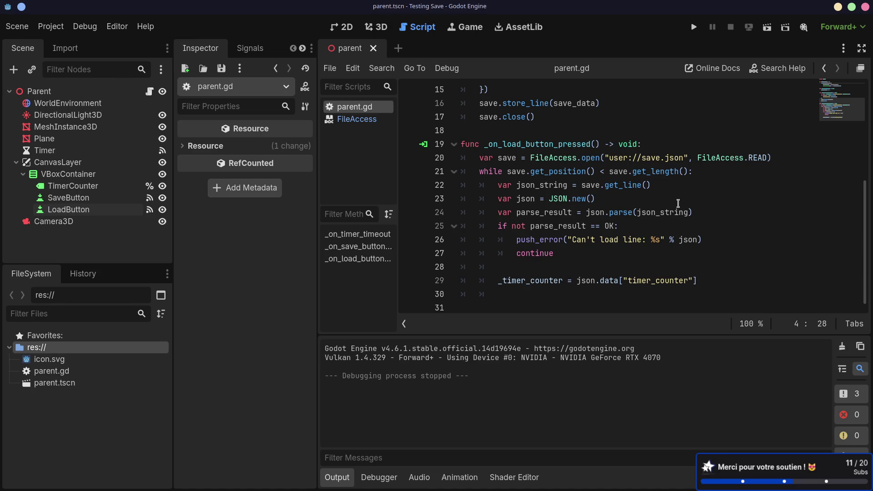
click(701, 213)
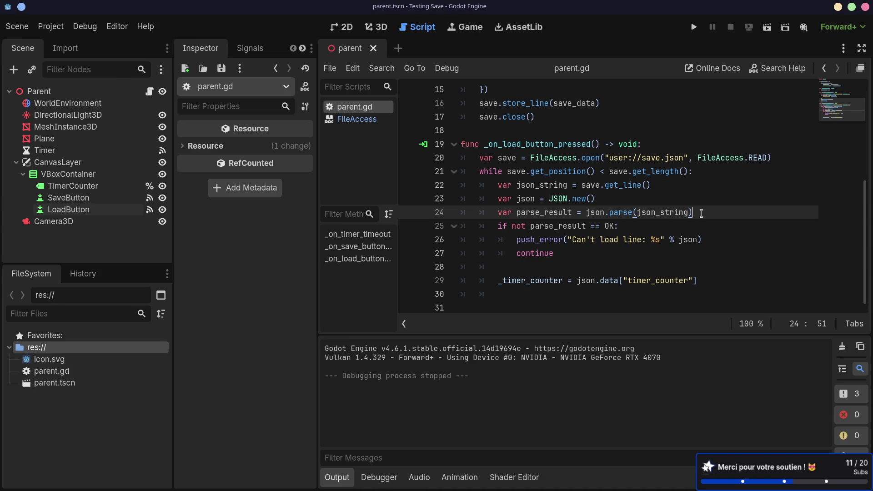
- Insert print(json.data["timer_counter"]) after the continue line, then run the scene
click(631, 250)
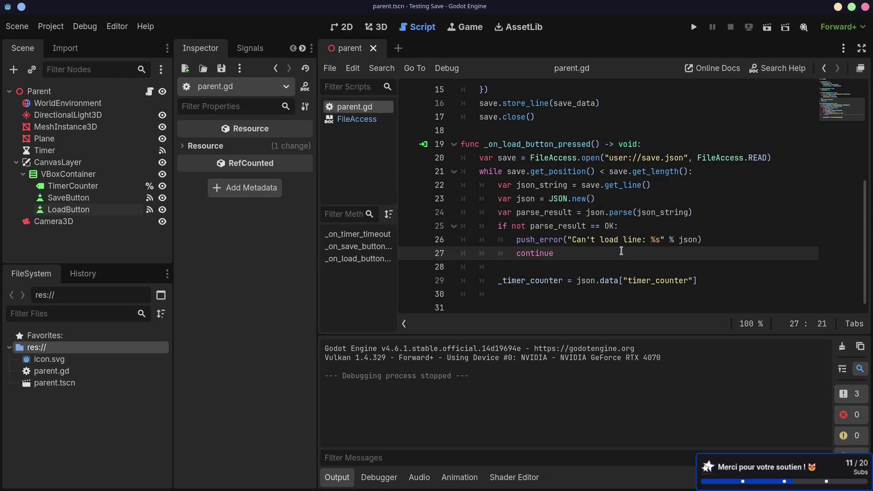
key(Return)
key(Return)
text(prin)
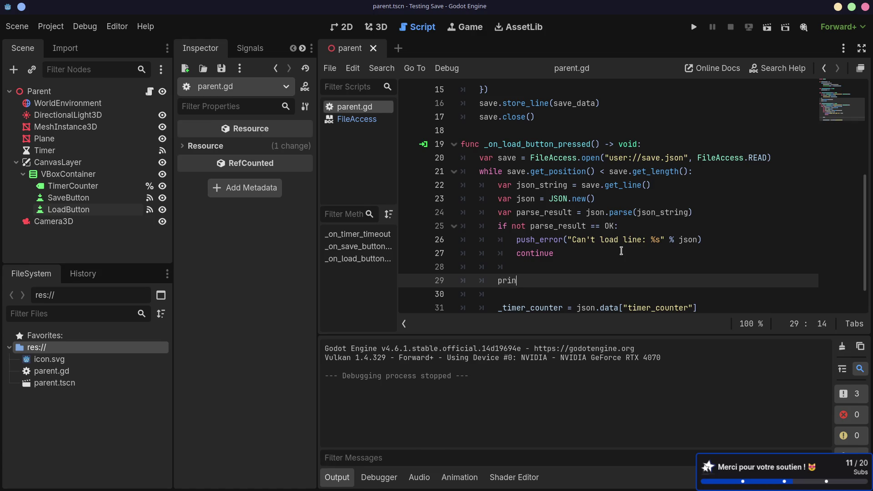
text(t(json.d)
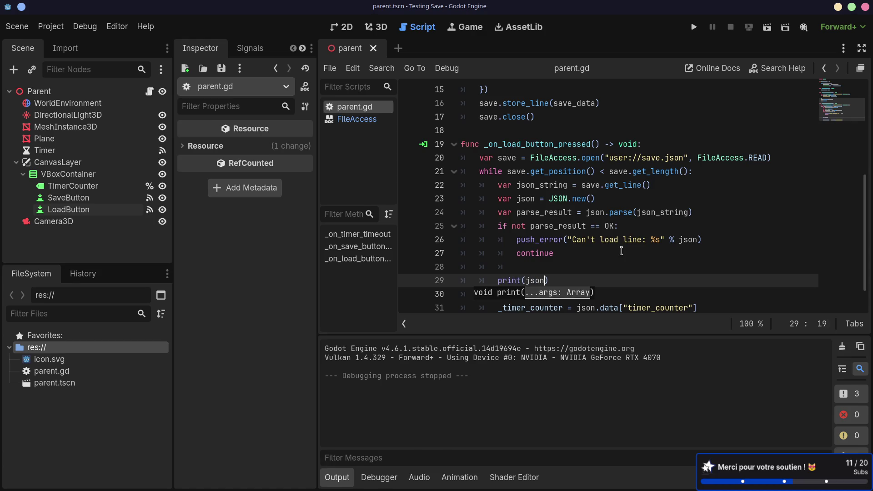
text(ata["tim)
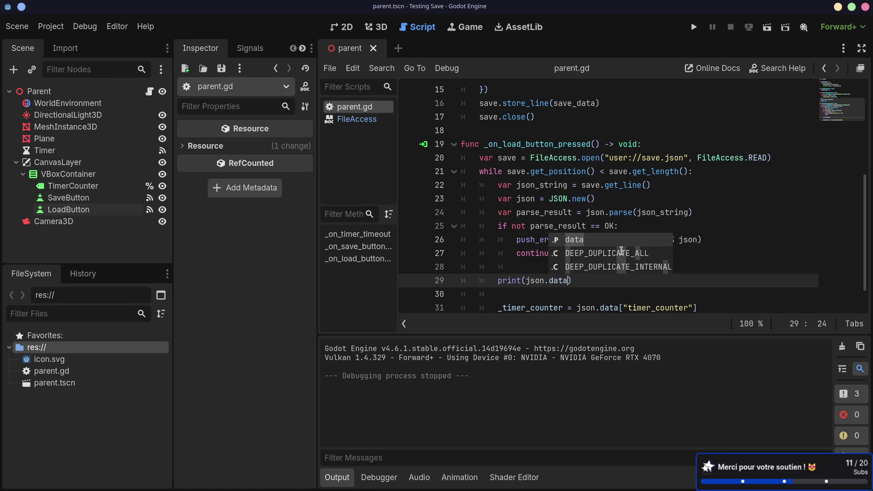
text(er_coun)
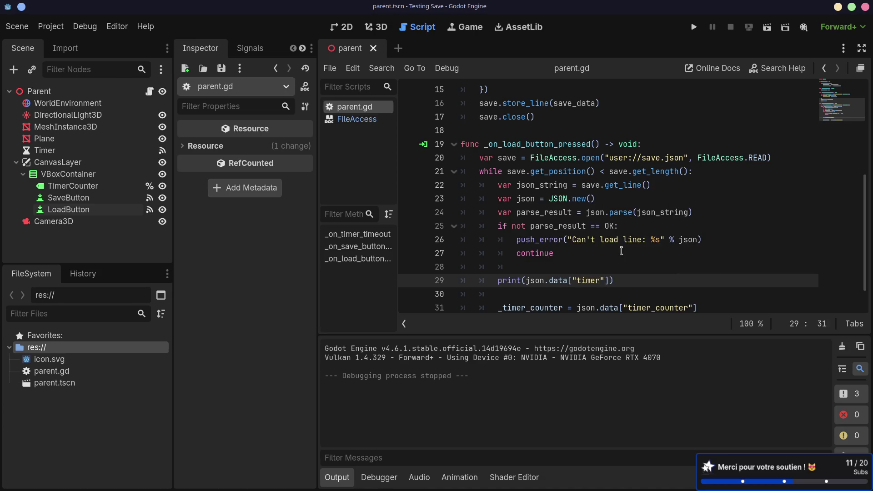
text(ter)
click(767, 27)
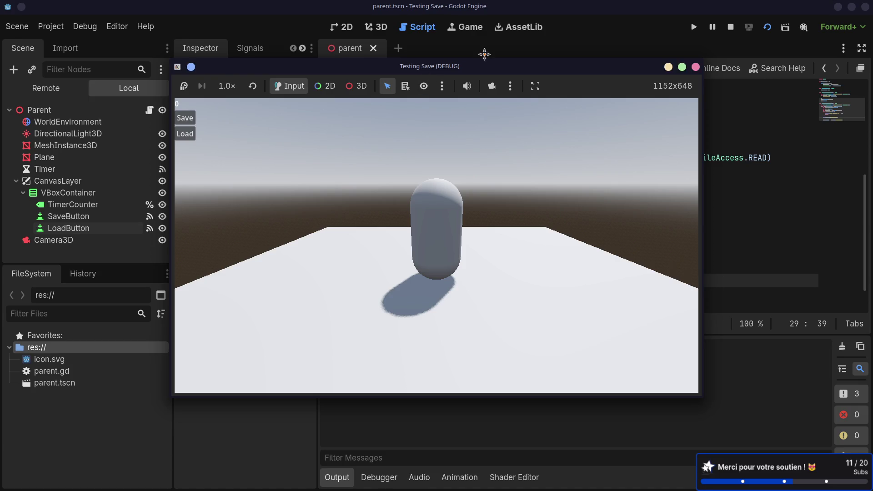
- Load the save in the game and select the printed 2.0 value in the Output panel
mouse_move(382, 68)
mouse_down()
mouse_move(491, 50)
mouse_move(252, 32)
mouse_move(147, 9)
mouse_move(193, 17)
mouse_up()
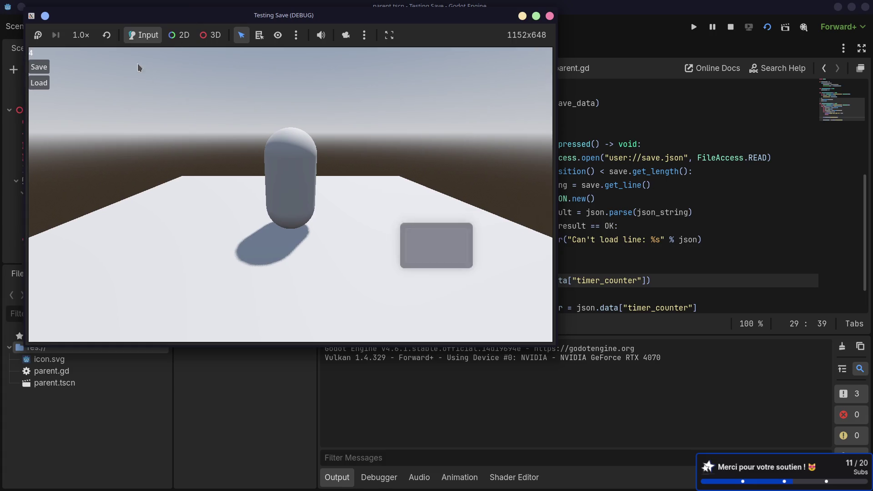
click(41, 83)
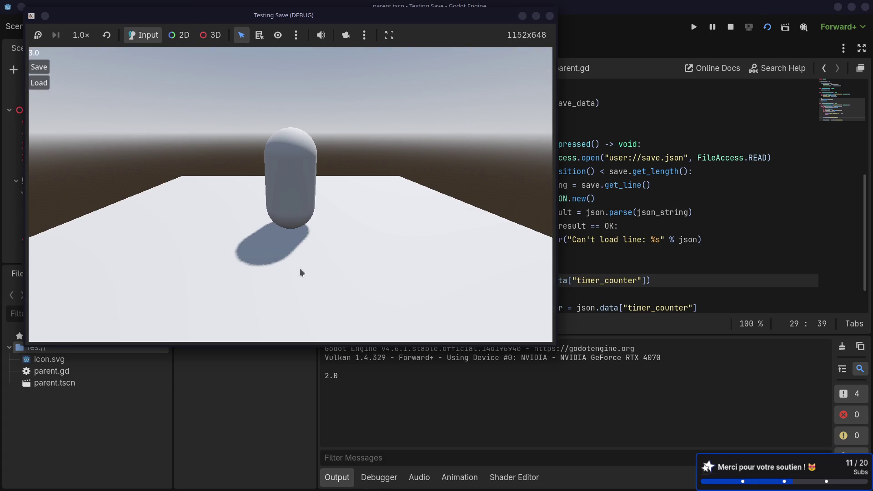
drag(338, 376, 331, 376)
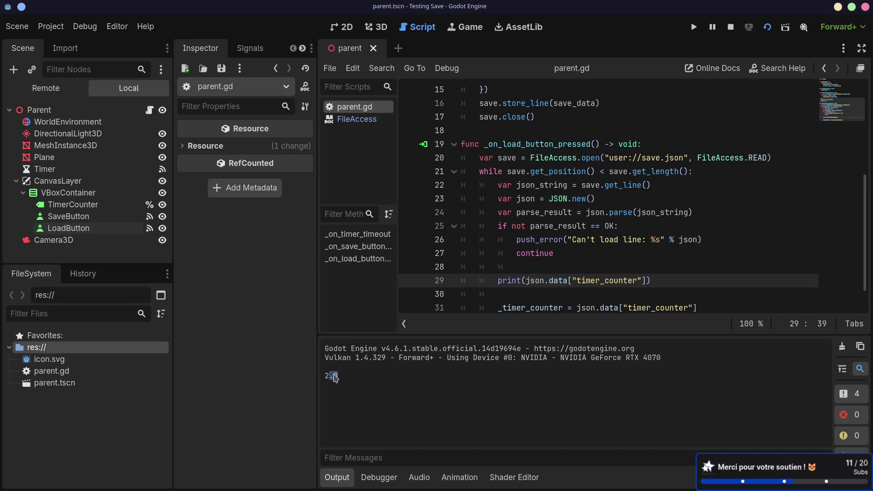
double_click(353, 384)
triple_click(348, 384)
- Delete the debug print, wrap json.data["timer_counter"] in int(), save, then undo the edit
scroll(569, 259, down, 1)
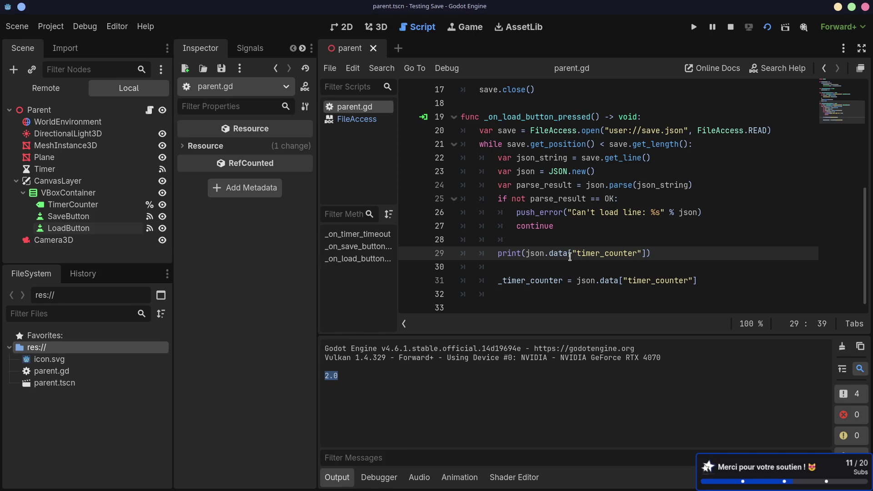
drag(461, 253, 497, 268)
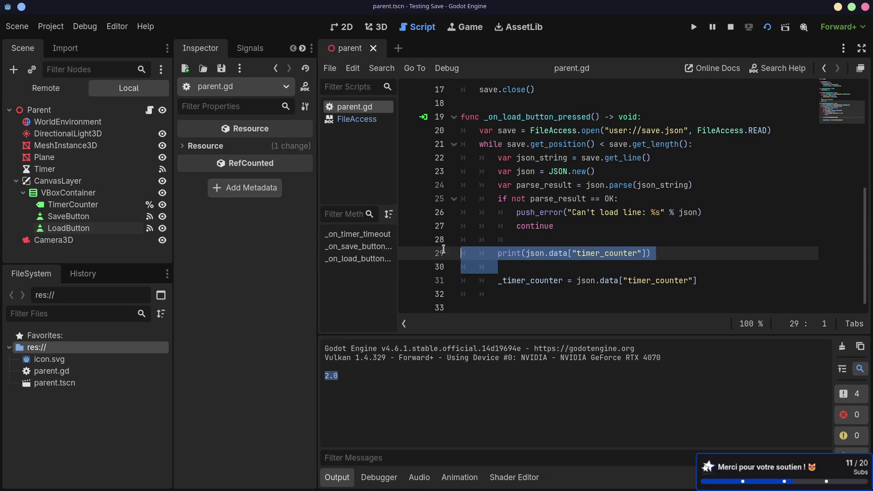
key(BackSpace)
key(BackSpace)
key(BackSpace)
key(BackSpace)
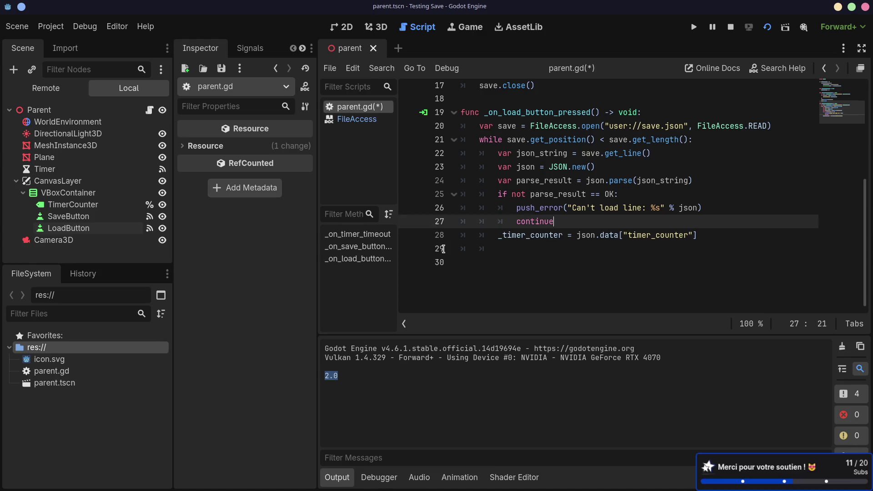
click(578, 234)
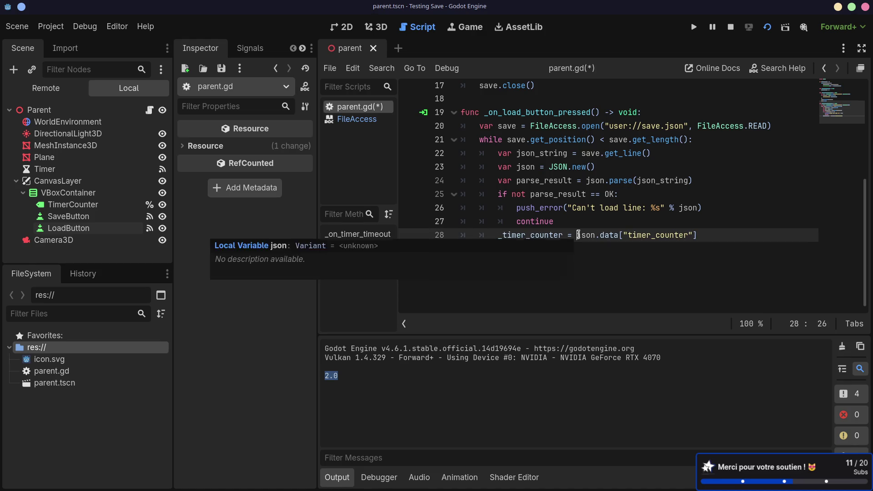
text(int()
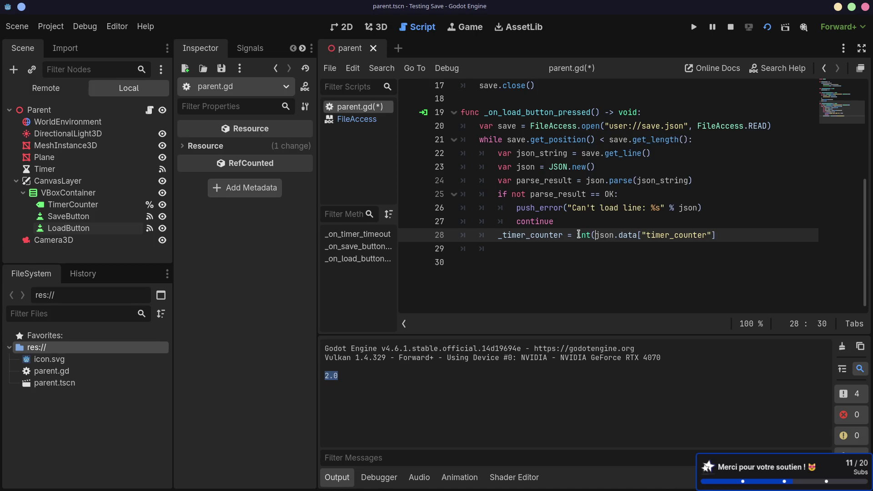
click(745, 230)
text())
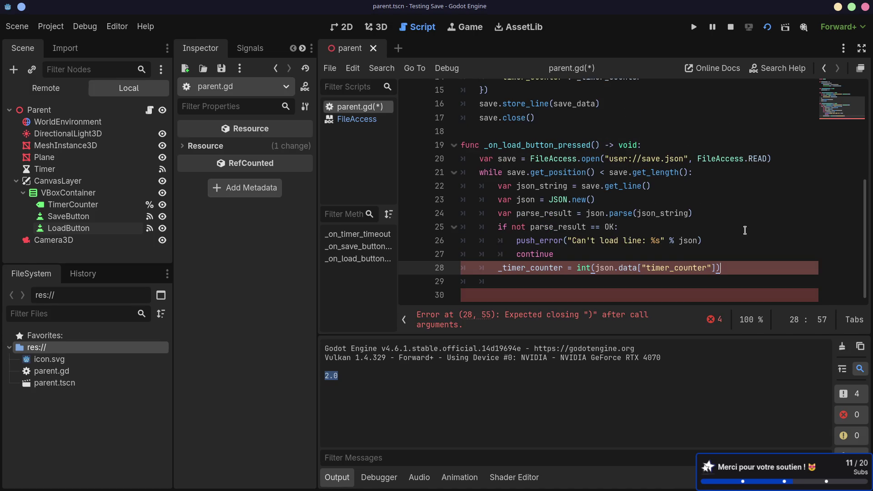
key(ctrl+s)
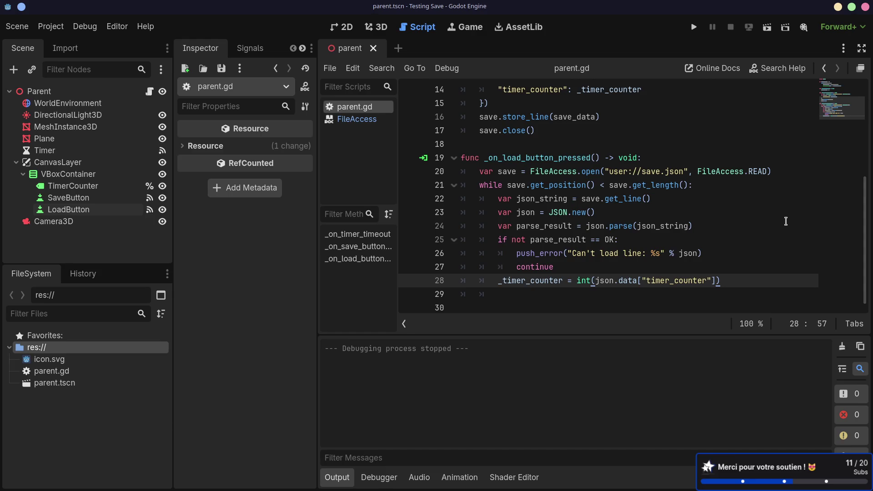
key(ctrl+z)
key(ctrl+z)
key(ctrl+z)
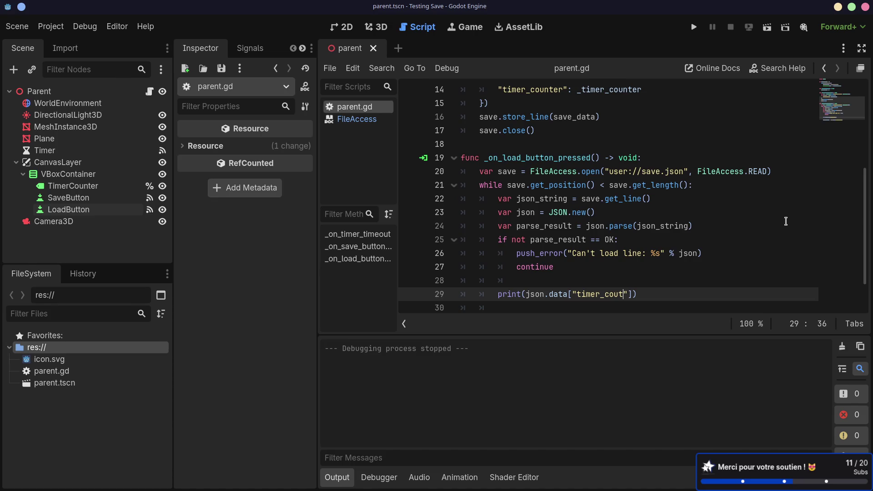
- Restore the print(json.data["timer_counter"]) line and select it
key(BackSpace)
text(nter)
scroll(676, 275, down, 1)
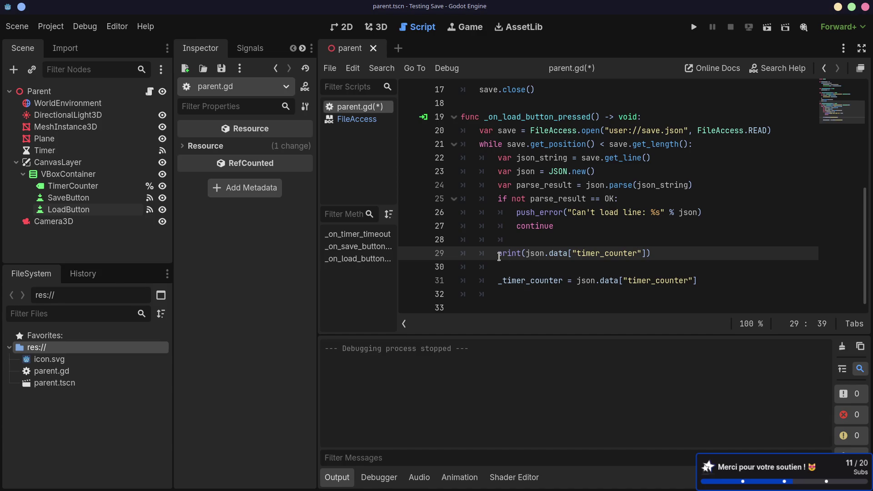
drag(498, 253, 659, 255)
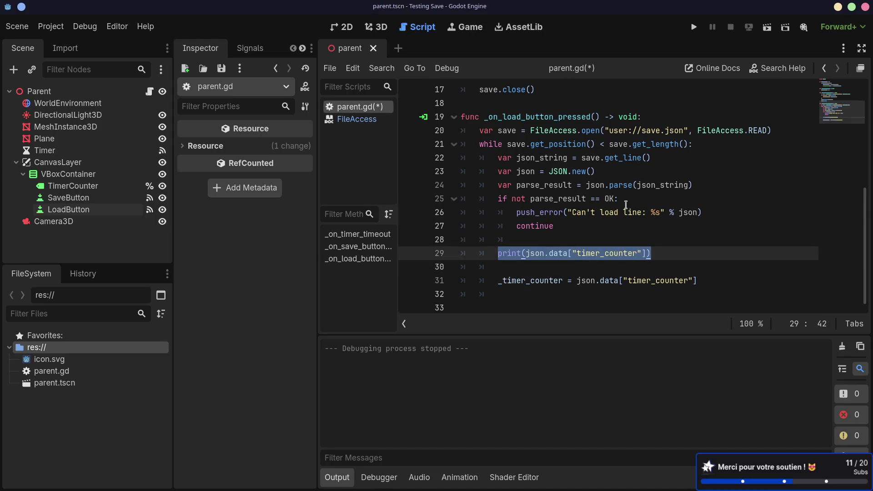
- Select JSON on line 23 to bring up its documentation tooltip
mouse_move(548, 171)
mouse_down()
mouse_move(578, 171)
mouse_move(567, 170)
mouse_up()
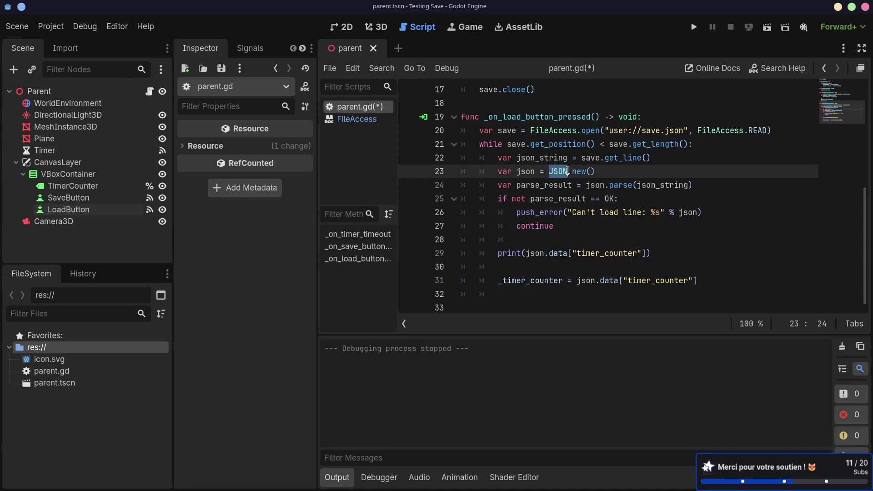
key(shift+Right)
key(shift+Right)
key(shift+Right)
key(shift+Left)
key(shift+Left)
key(shift+Left)
mouse_move(568, 169)
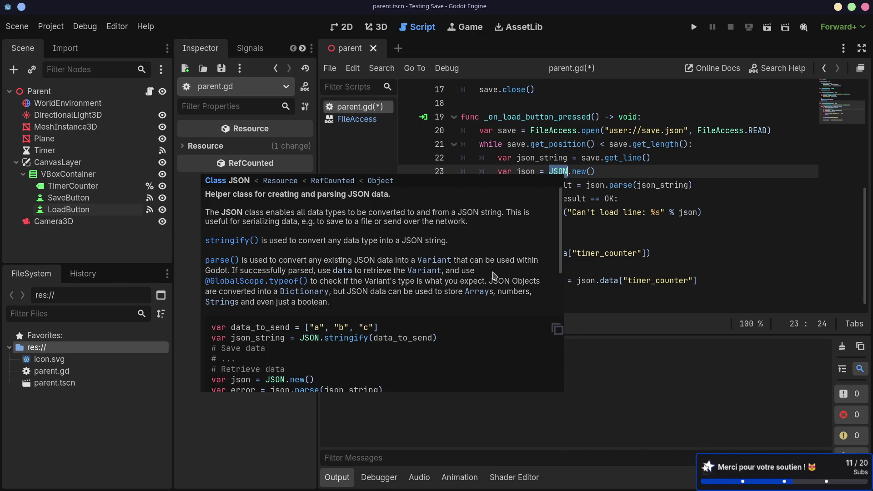
- Open the JSON class help page and read its parse(), stringify and to_native entries
ctrl+click(559, 172)
scroll(560, 210, down, 2)
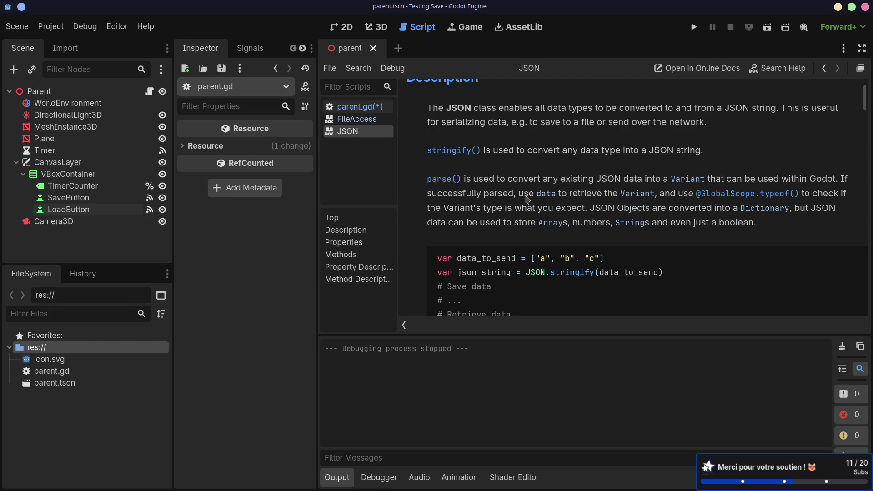
click(448, 181)
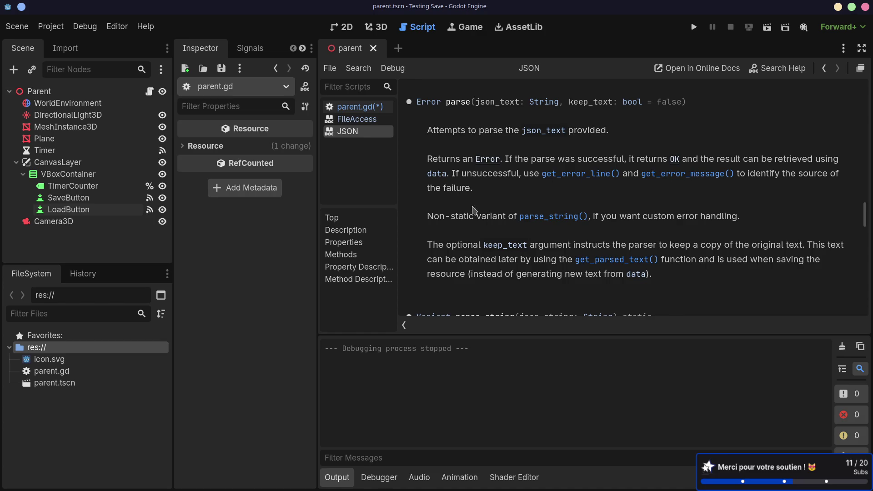
scroll(509, 214, down, 5)
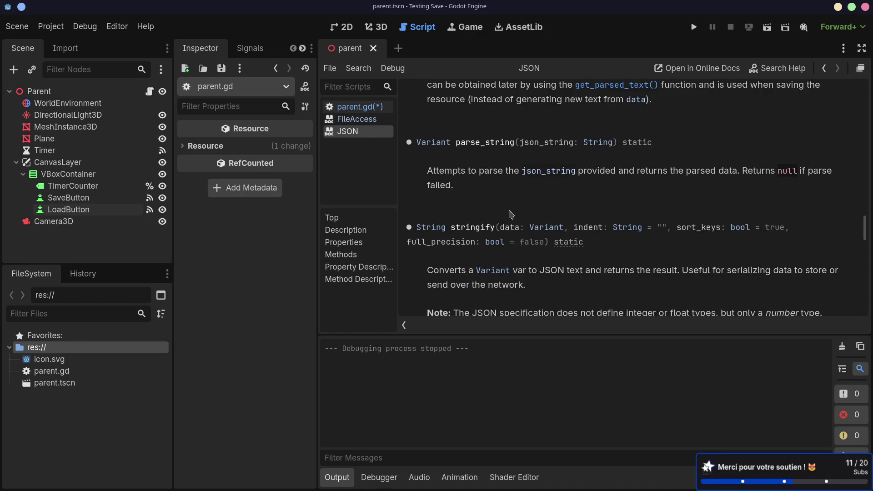
scroll(510, 213, down, 5)
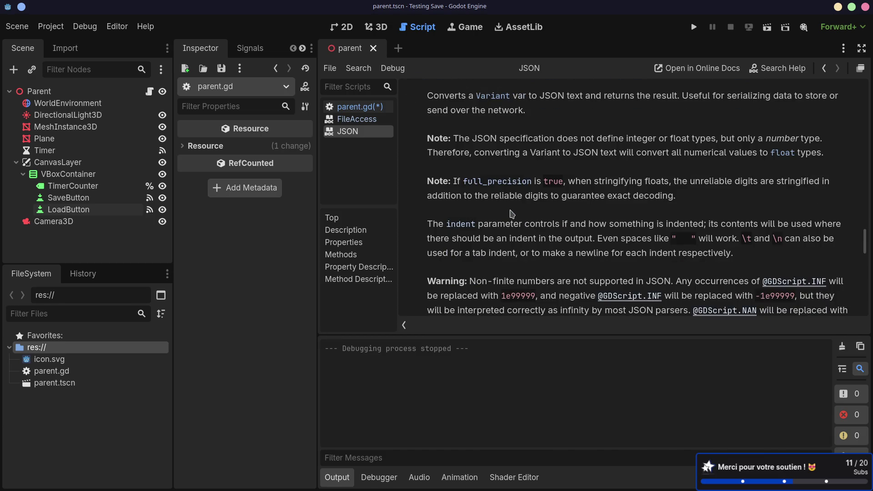
scroll(511, 162, up, 2)
scroll(468, 203, down, 4)
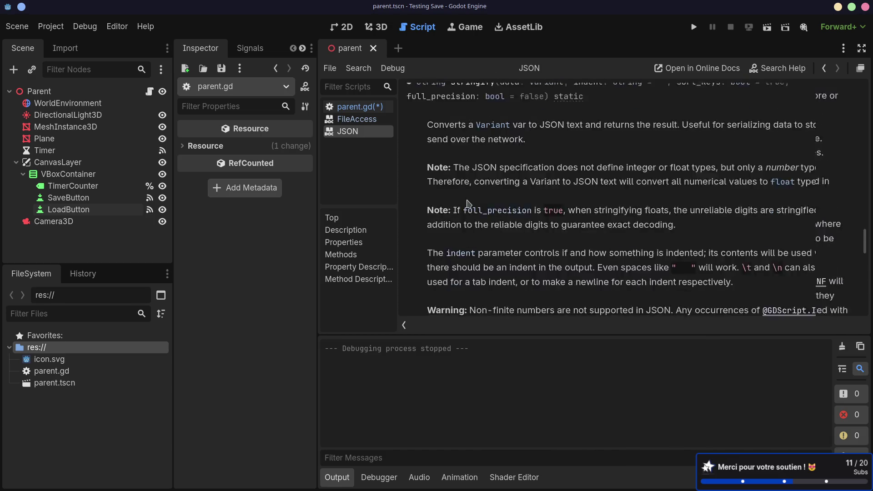
scroll(470, 203, down, 6)
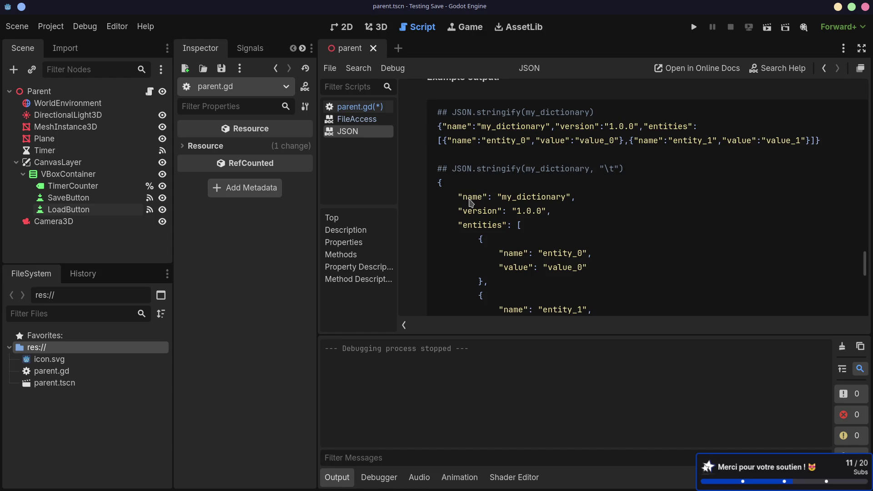
scroll(470, 203, down, 3)
scroll(470, 203, up, 3)
scroll(624, 203, down, 6)
scroll(624, 204, down, 10)
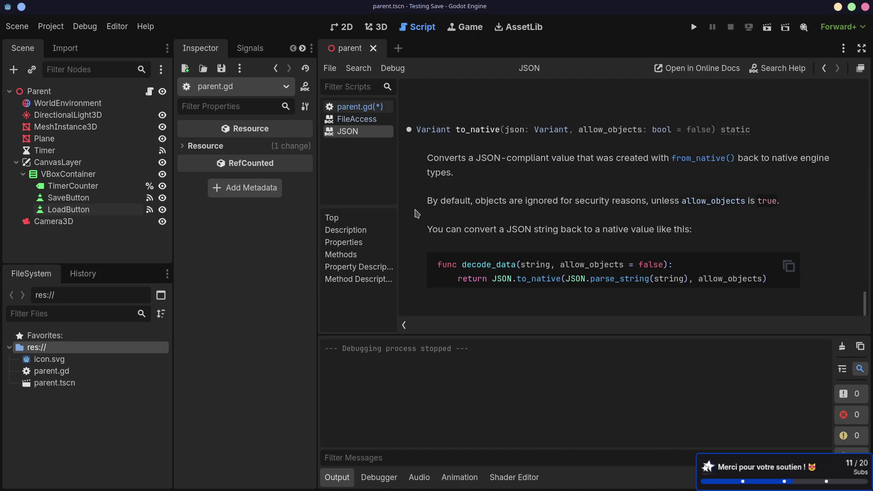
click(370, 107)
- Remove the print line, set _timer_counter = int(json.data["timer_counter"]), save, and run the game
mouse_move(480, 254)
mouse_down()
mouse_move(653, 253)
mouse_move(666, 239)
mouse_up()
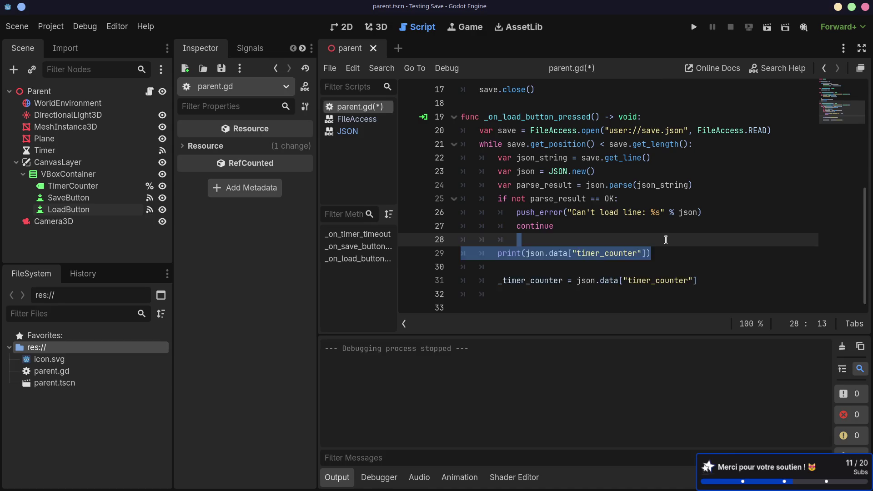
key(BackSpace)
key(BackSpace)
key(BackSpace)
key(BackSpace)
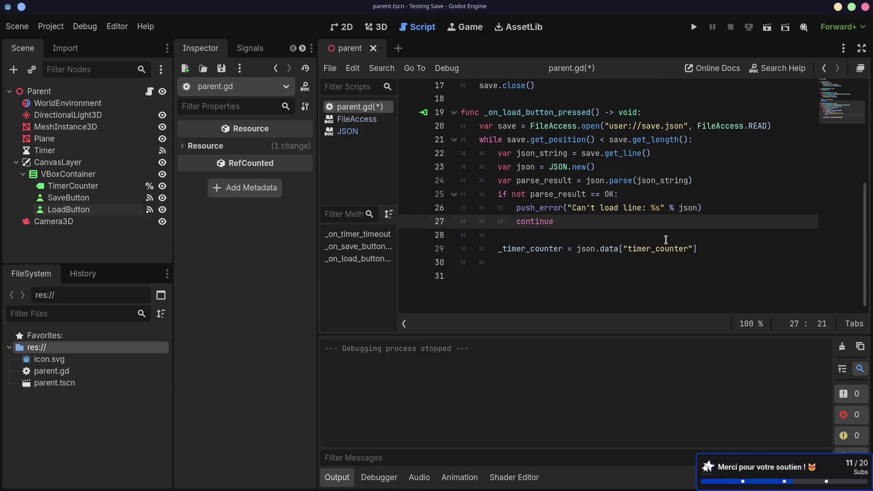
click(577, 250)
text(int()
click(723, 249)
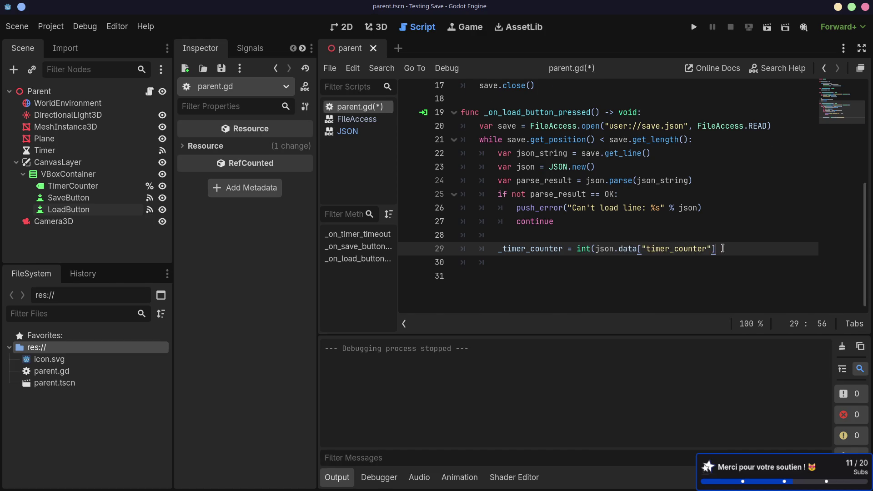
scroll(734, 250, up, 2)
text())
key(ctrl+s)
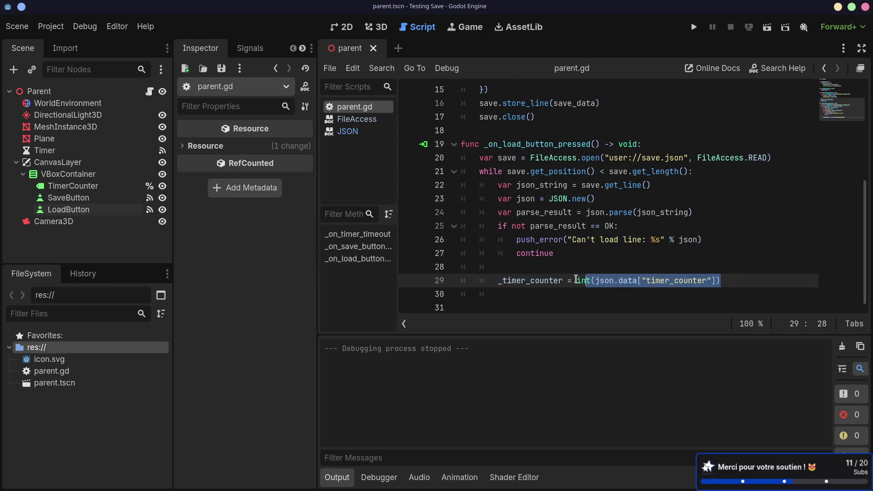
key(Down)
click(767, 27)
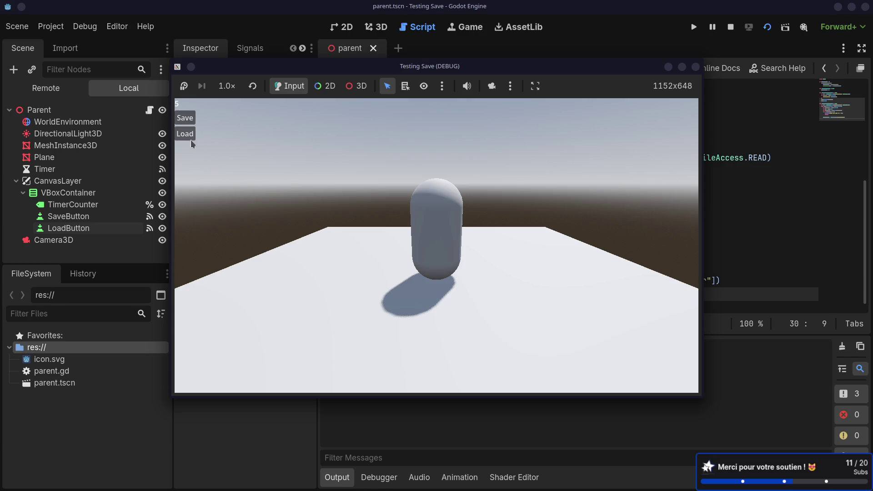
- Load the saved counter in the game (5 back to 4), then move Camera3D below MeshInstance3D
click(191, 135)
click(191, 135)
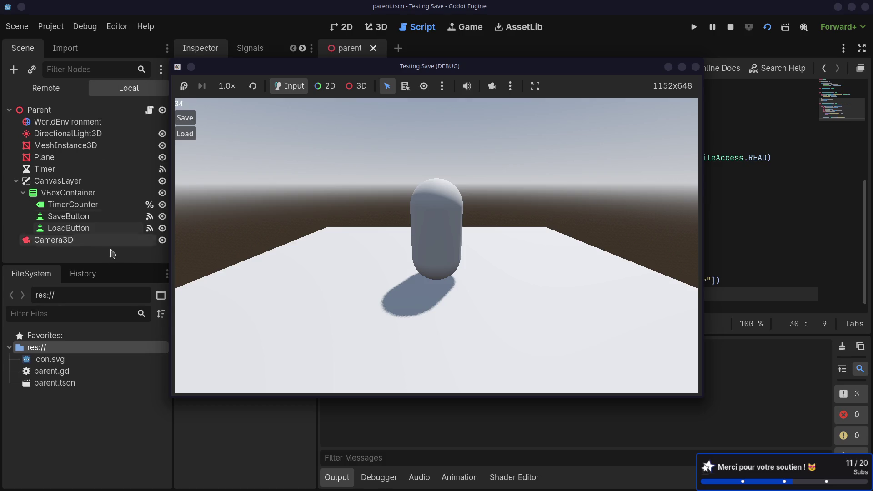
drag(62, 240, 52, 156)
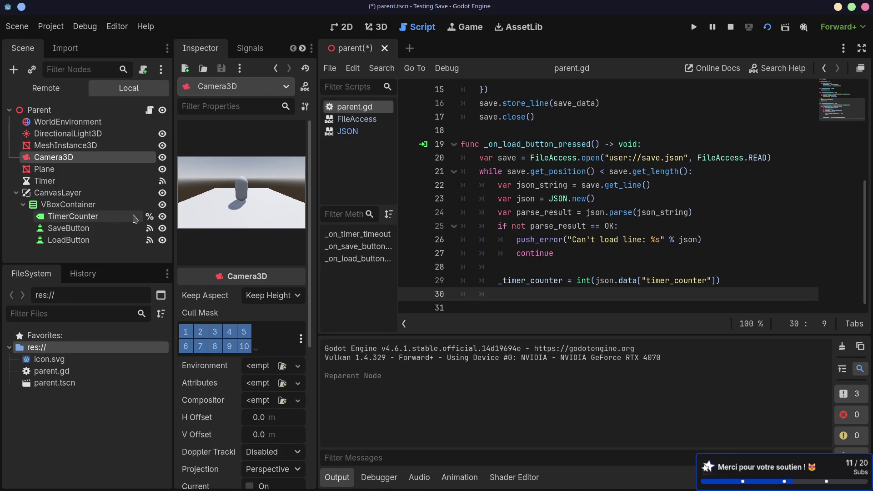
- Move Camera3D up to sit just below DirectionalLight3D, then stop and rerun the game
drag(89, 157, 94, 139)
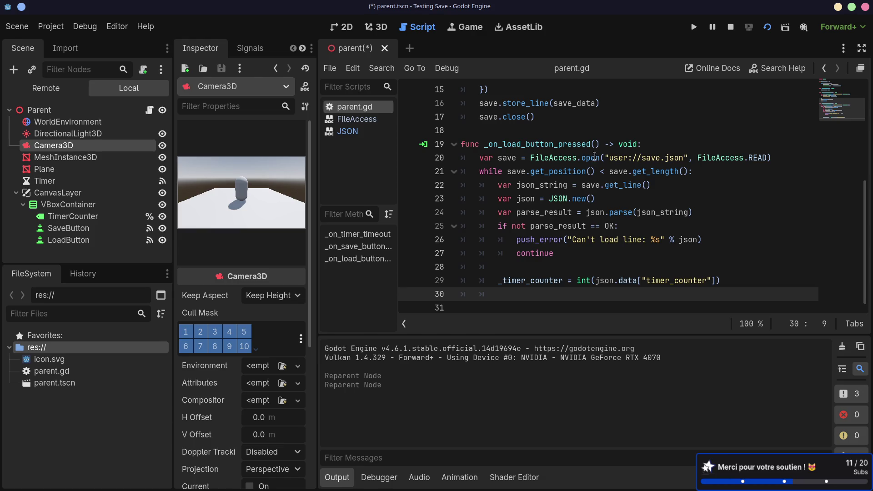
click(731, 27)
mouse_move(557, 170)
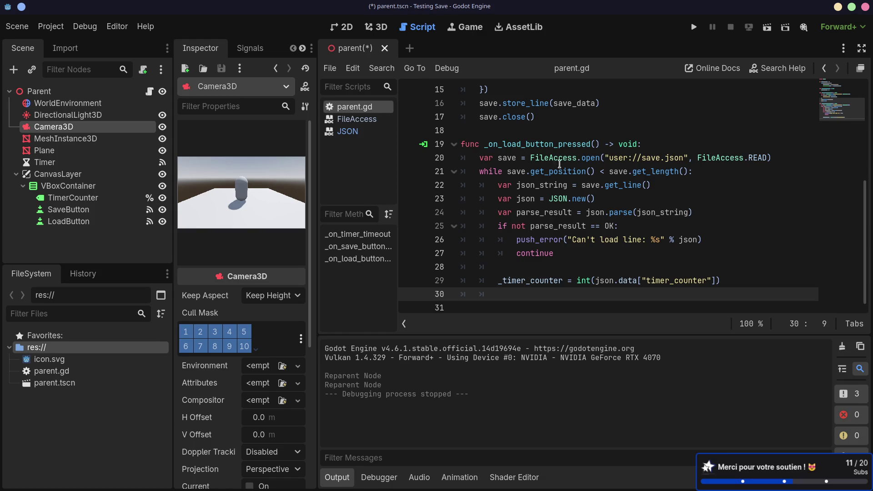
click(767, 28)
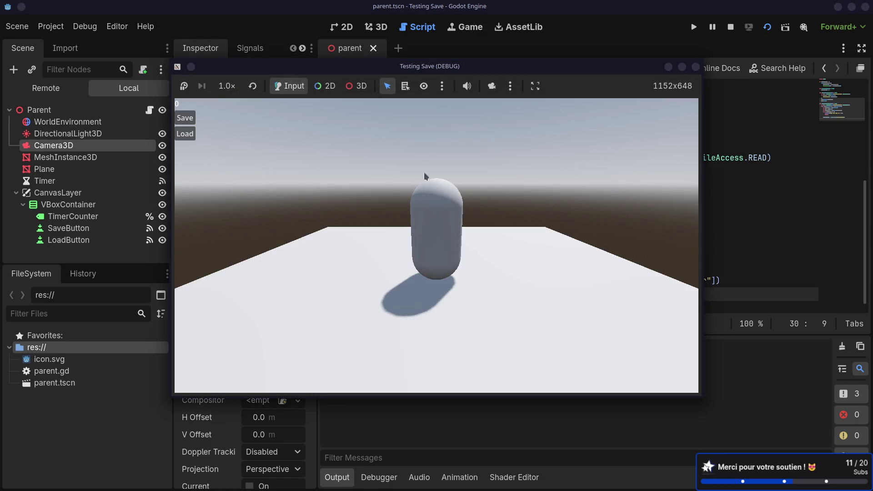
- Load the saved counter five times in the game until it reaches 14, then close it with F8
click(189, 136)
click(189, 136)
click(190, 135)
click(189, 135)
click(189, 136)
key(F8)
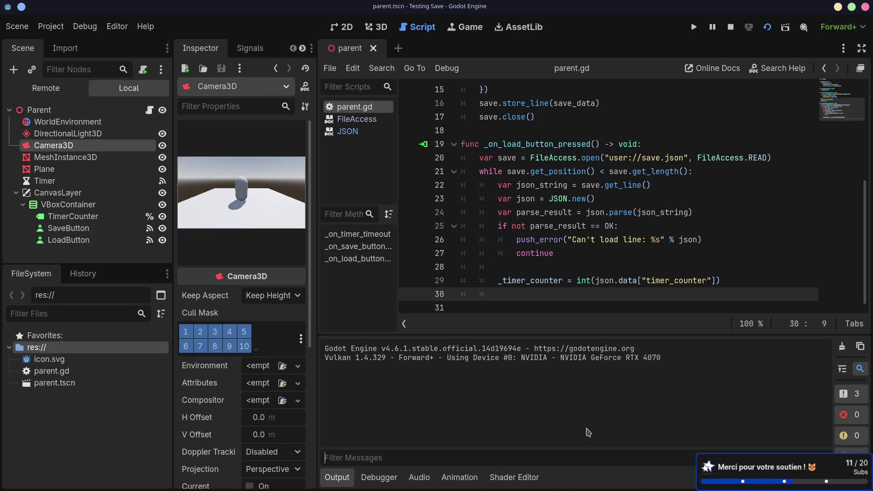
- Open the Debugger panel, browse its Errors, Evaluator, Profiler and Monitors tabs, ending on Stack Trace
click(378, 477)
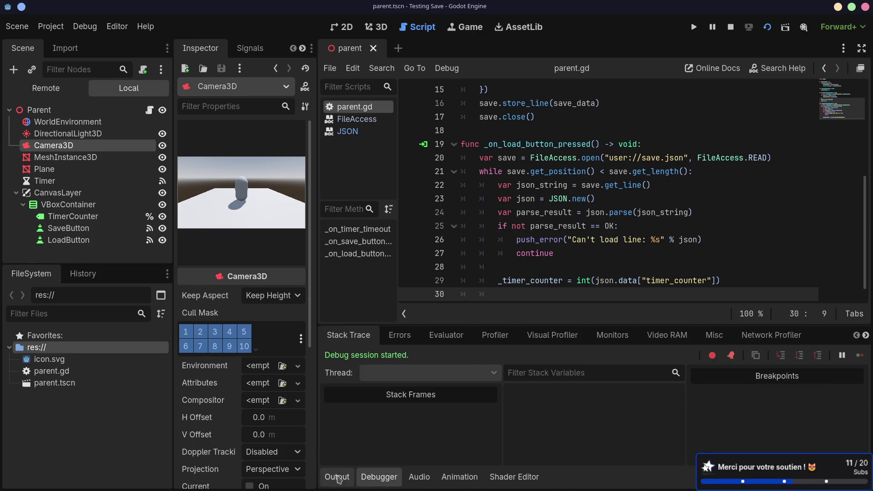
click(400, 335)
click(446, 335)
click(495, 335)
click(612, 335)
click(553, 335)
click(445, 335)
click(400, 335)
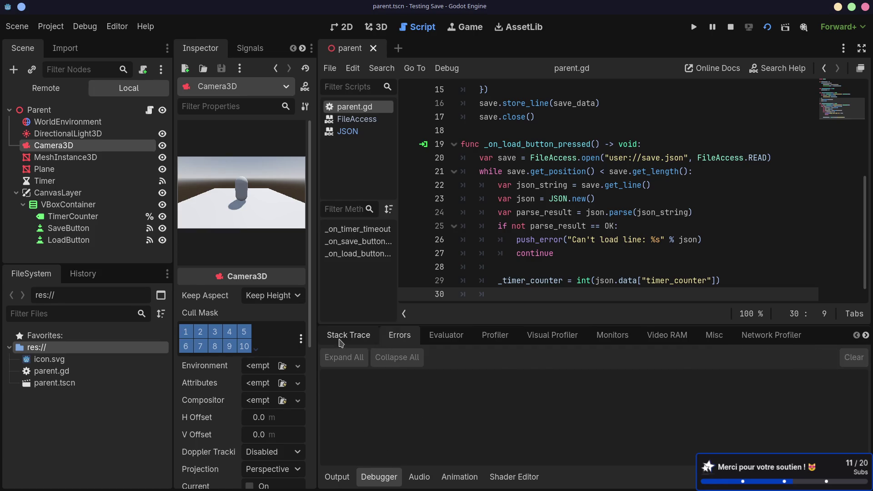
click(341, 339)
click(399, 336)
click(357, 340)
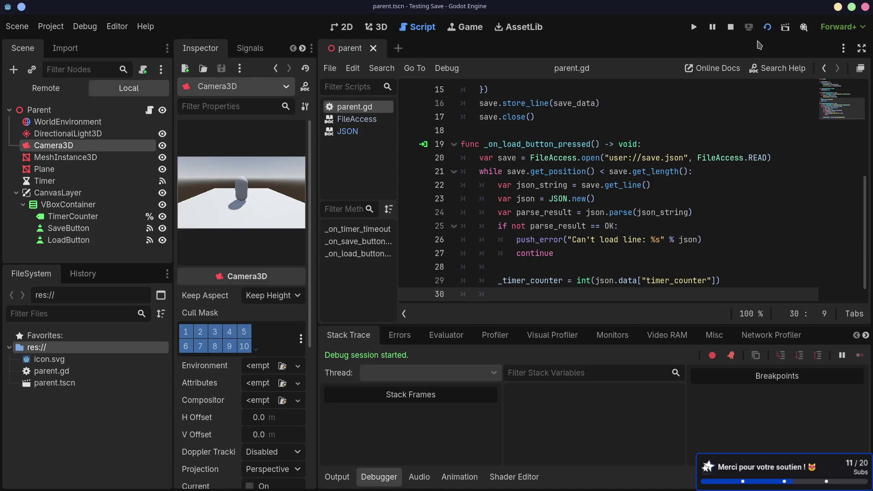
- Reload the running game scene, bring the editor to the front, and select the Parent node
click(766, 28)
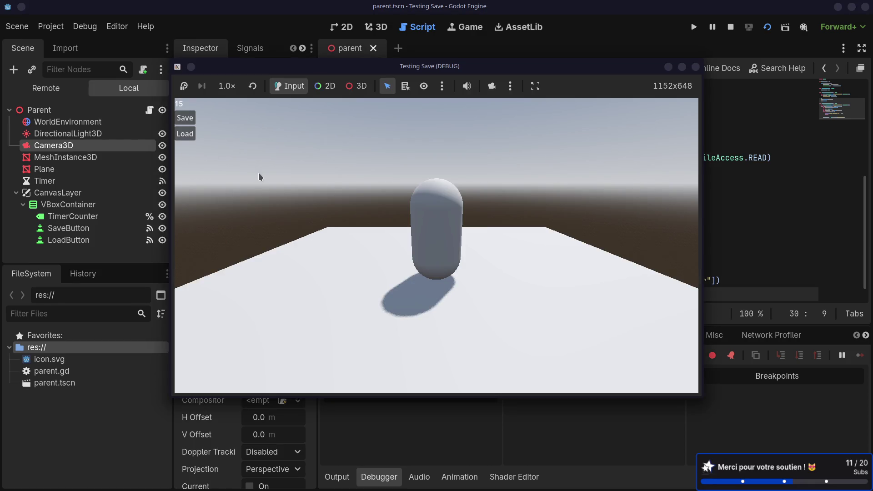
click(513, 4)
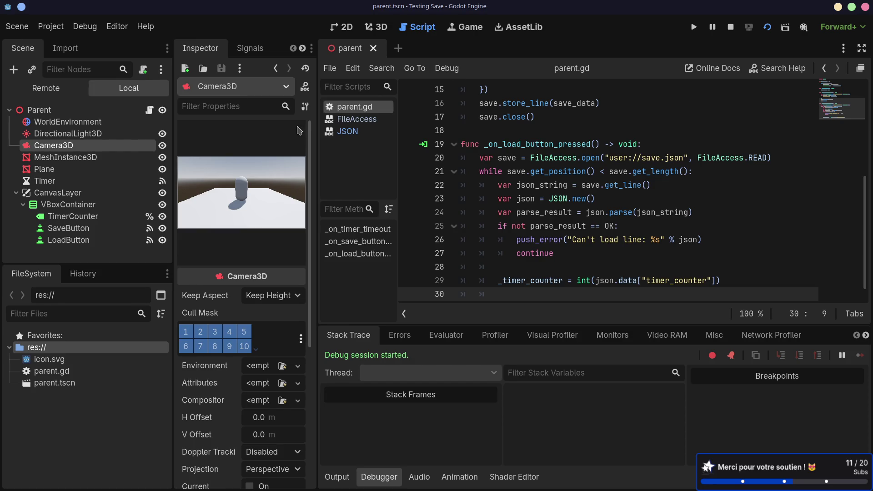
click(45, 110)
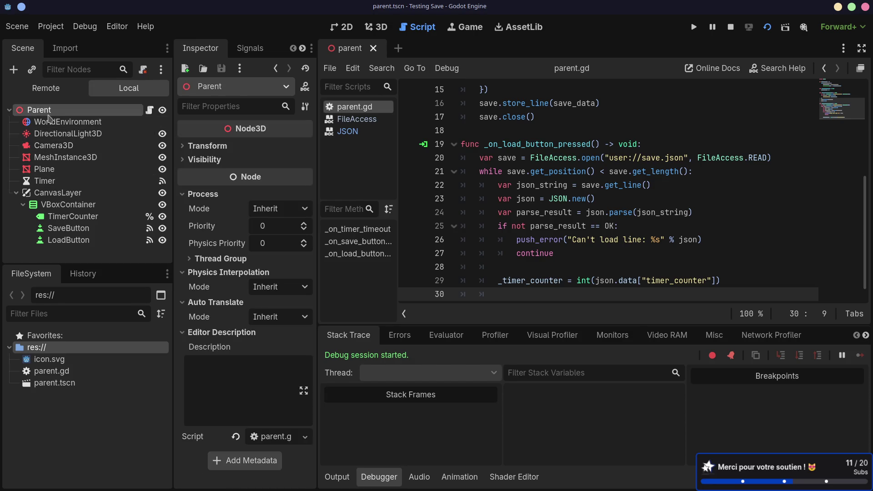
- Create a new 3D scene named small_cube in res:// and show it in the 3D viewport
right_click(50, 348)
mouse_move(197, 362)
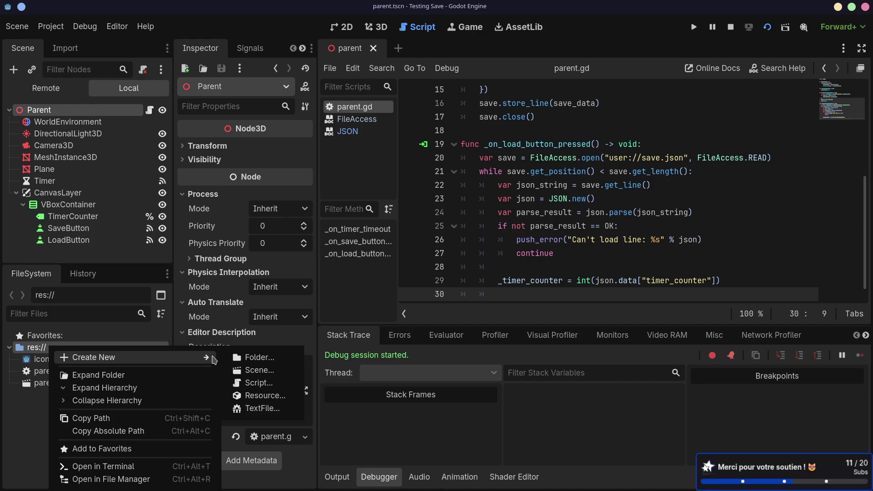
click(253, 370)
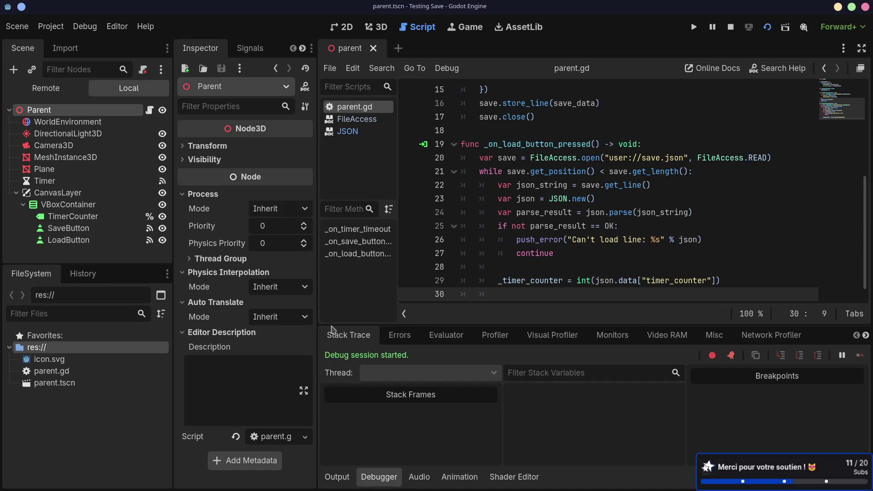
click(396, 182)
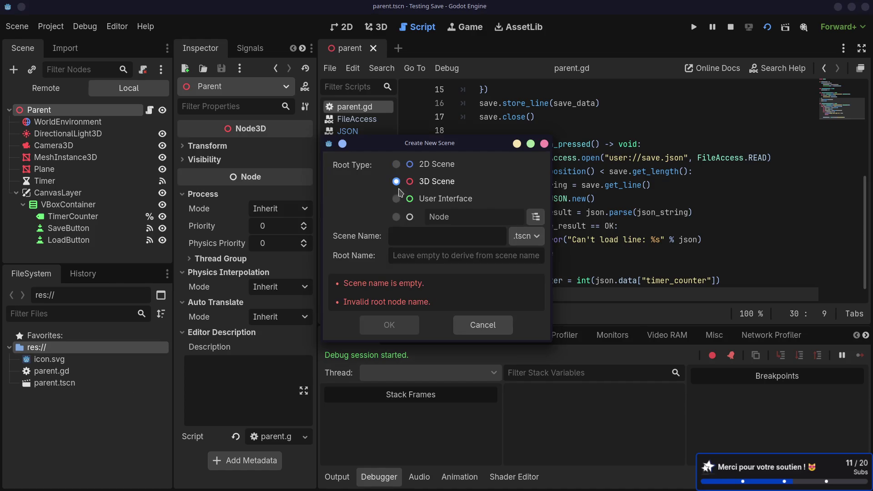
click(413, 234)
text(sma)
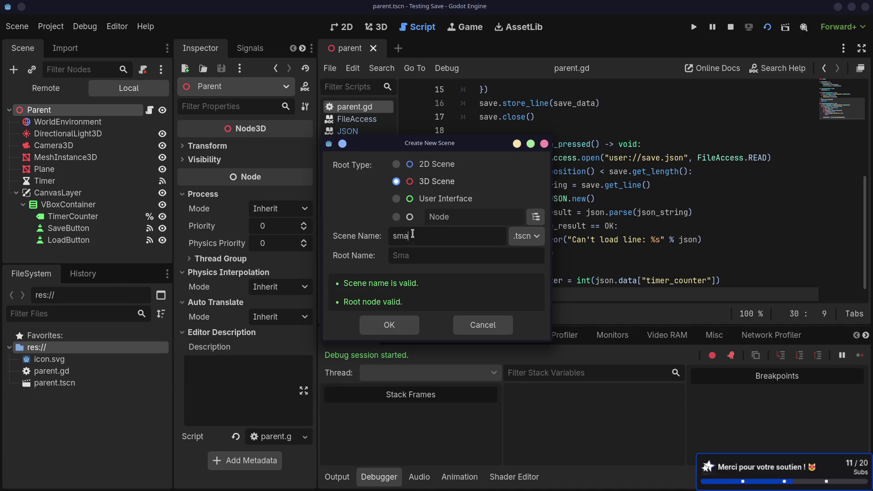
text(ll_cube)
click(387, 325)
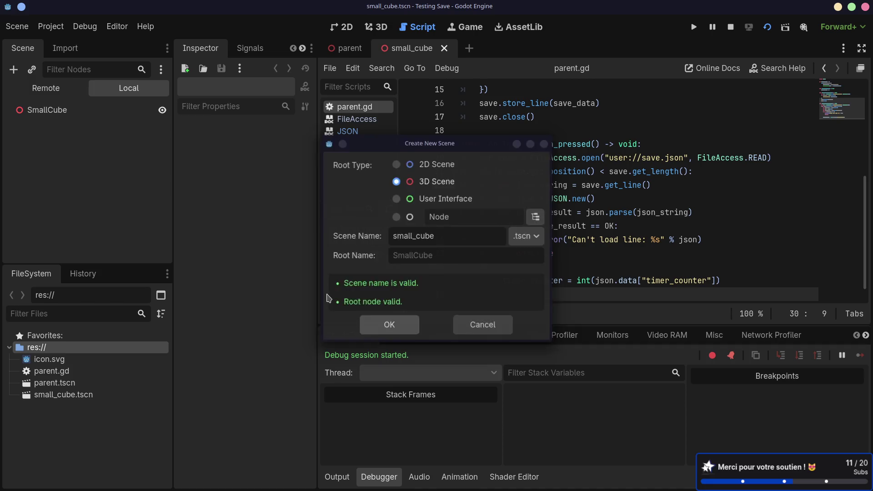
click(377, 27)
click(132, 110)
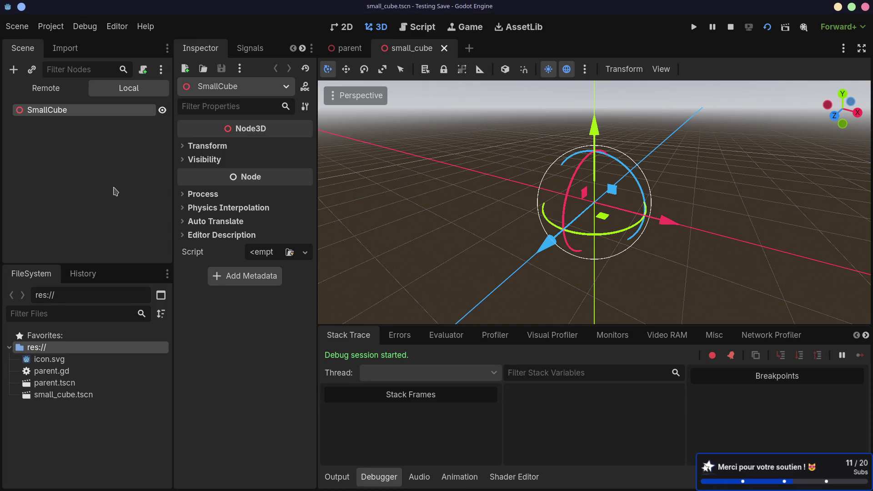
- View the running game's remote scene tree
click(48, 89)
- Return to the local scene tree, select SmallCube, and open Create New Node with Ctrl+A
click(116, 88)
click(45, 173)
click(56, 110)
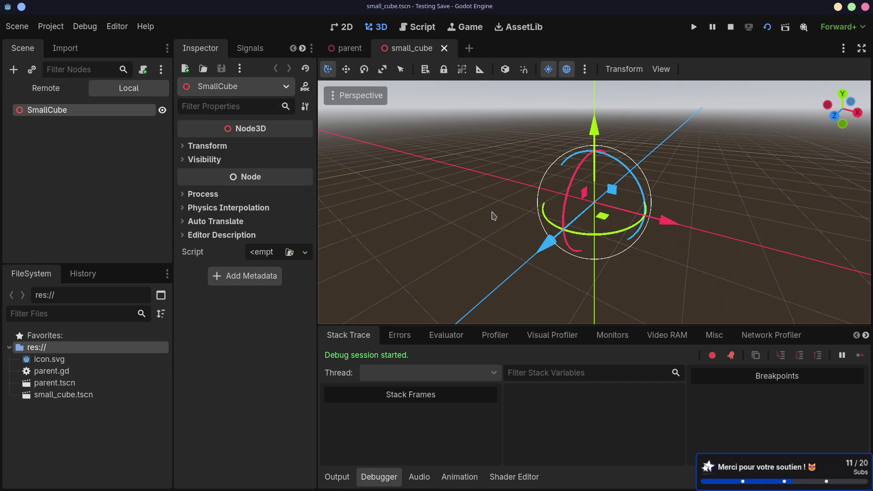
key(ctrl+a)
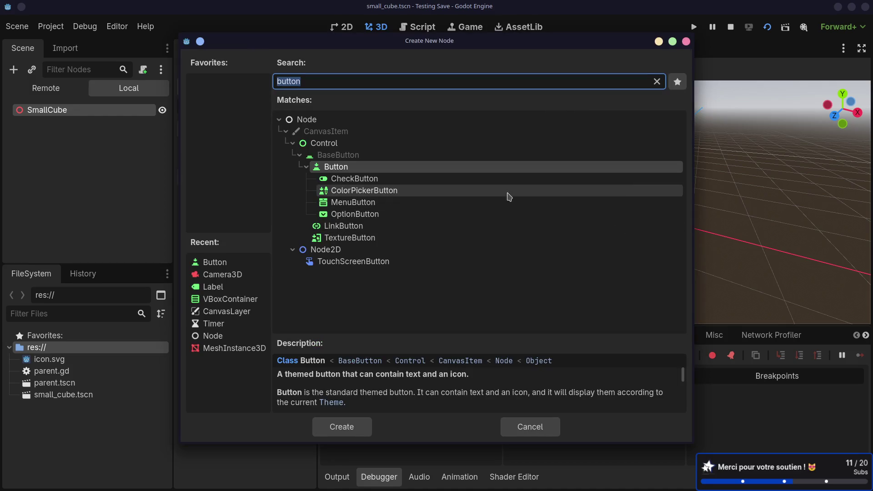
- Add a MeshInstance3D child under SmallCube and give it a new BoxMesh
text(mesh)
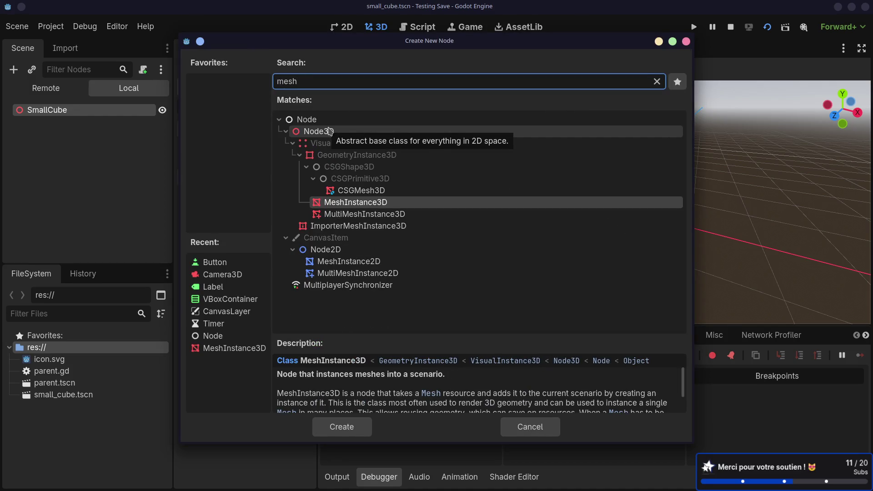
key(Return)
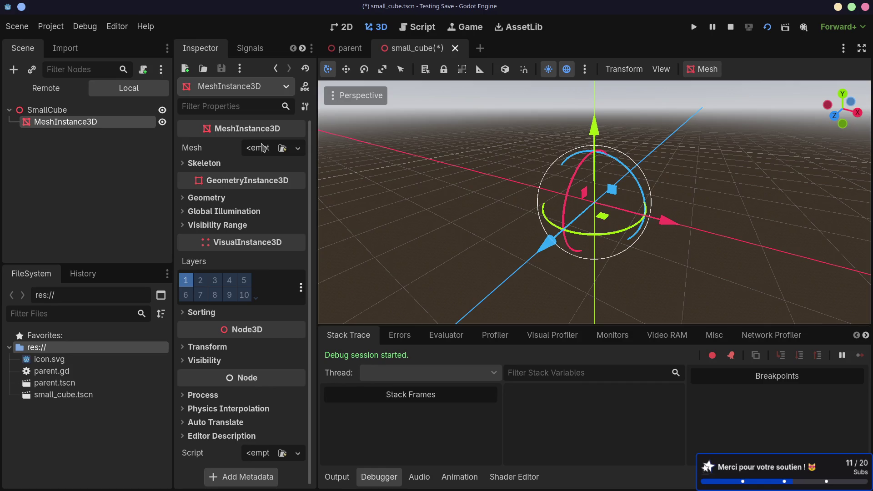
click(297, 148)
click(239, 218)
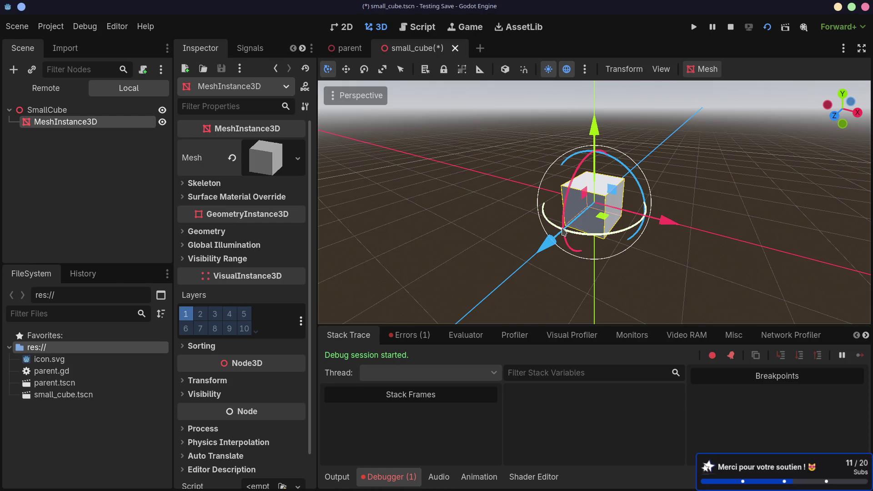
- Check the debugger error, orbit around the cube, save small_cube, and return to the parent scene
click(408, 337)
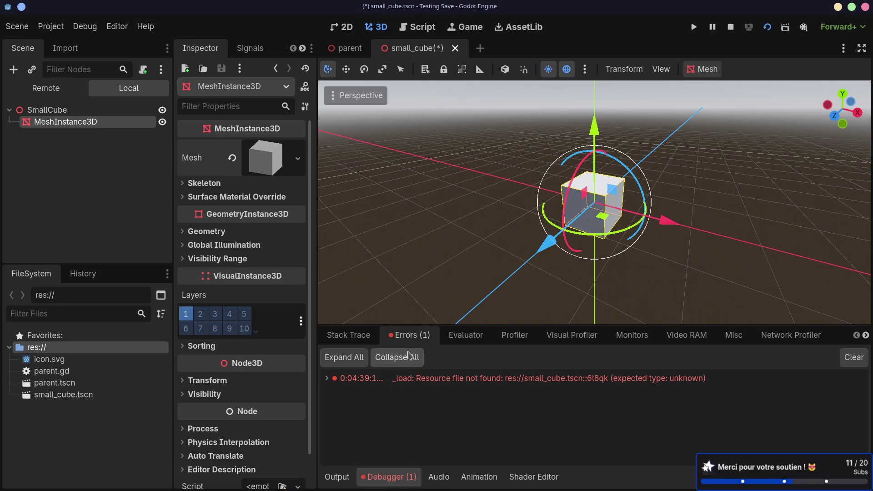
drag(555, 249, 525, 222)
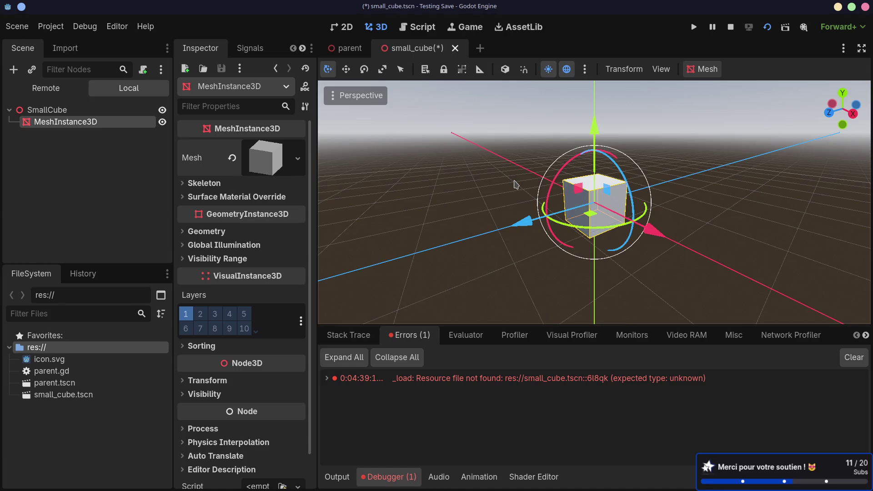
key(ctrl+s)
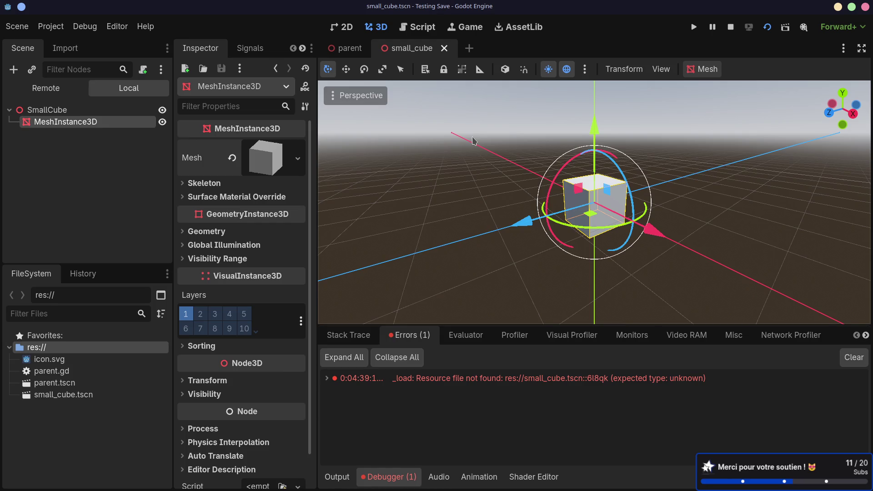
click(346, 48)
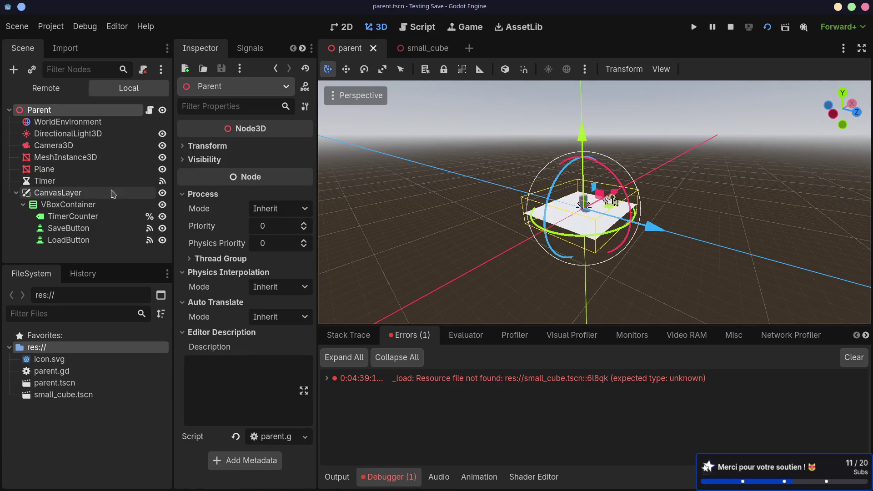
- Switch to the 2D workspace to see the parent scene's Save and Load buttons
click(341, 28)
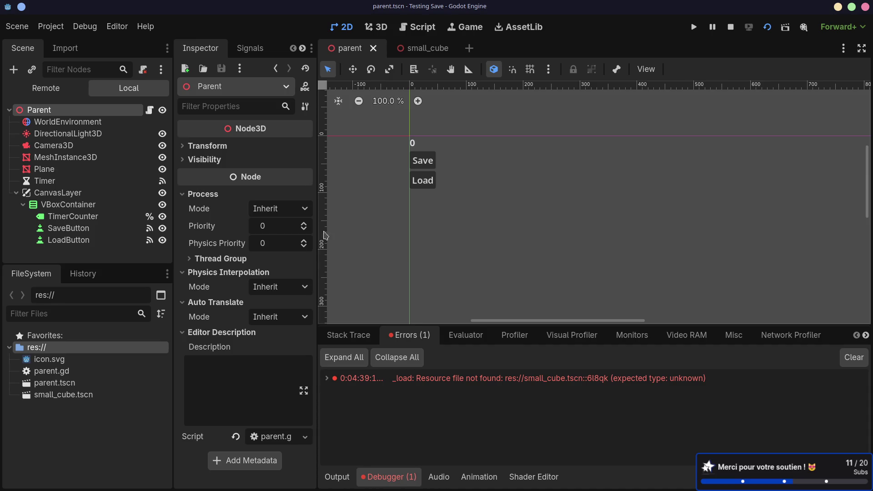
- Duplicate LoadButton and rename the copy to Spawn
click(85, 243)
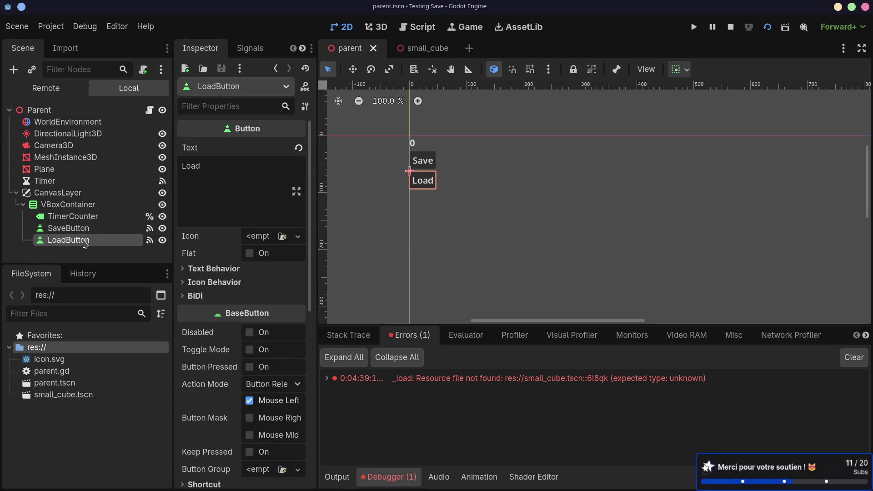
key(ctrl+d)
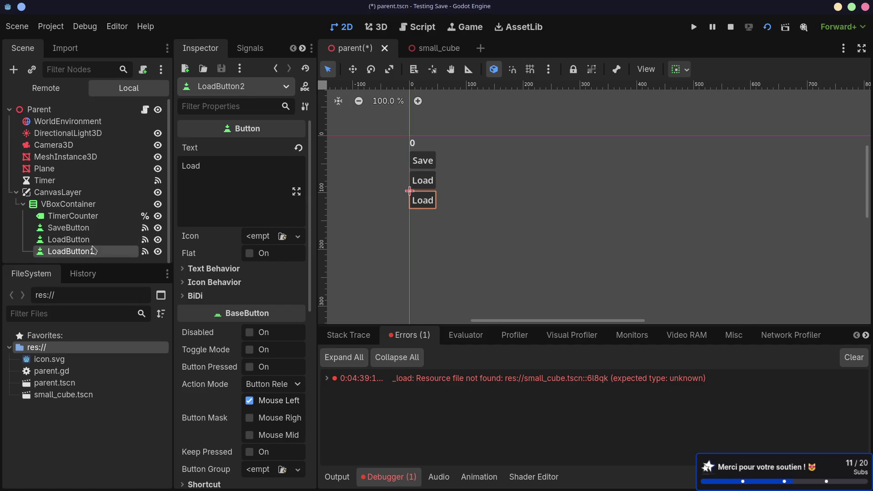
click(88, 251)
text(Spawn)
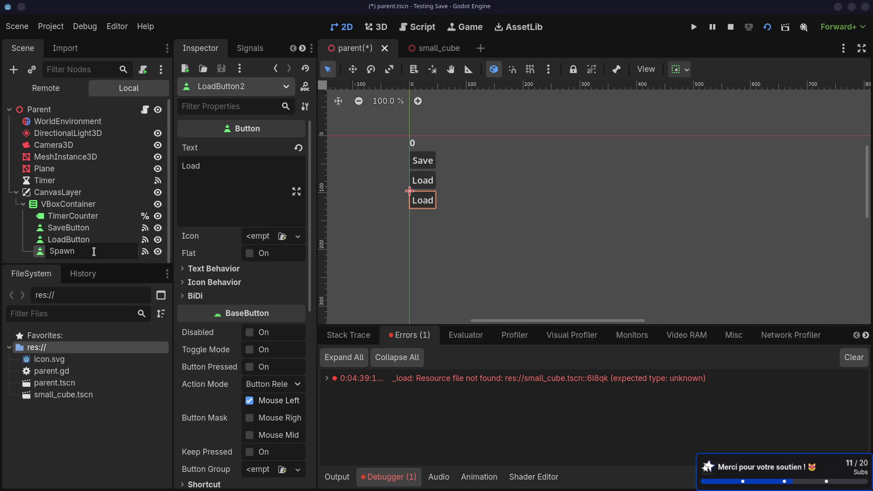
key(Return)
- Set the Spawn button's Text to 'Spawn' and save parent.tscn
click(75, 241)
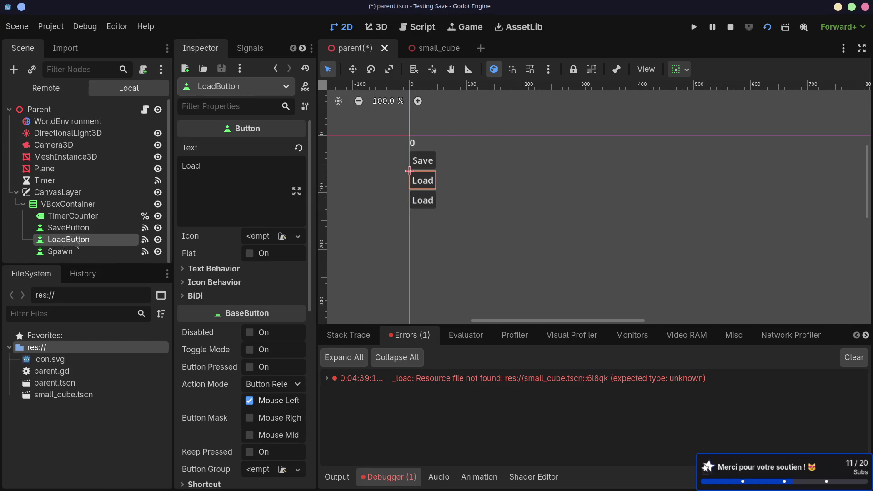
click(76, 251)
double_click(191, 167)
text(Spawn)
key(Return)
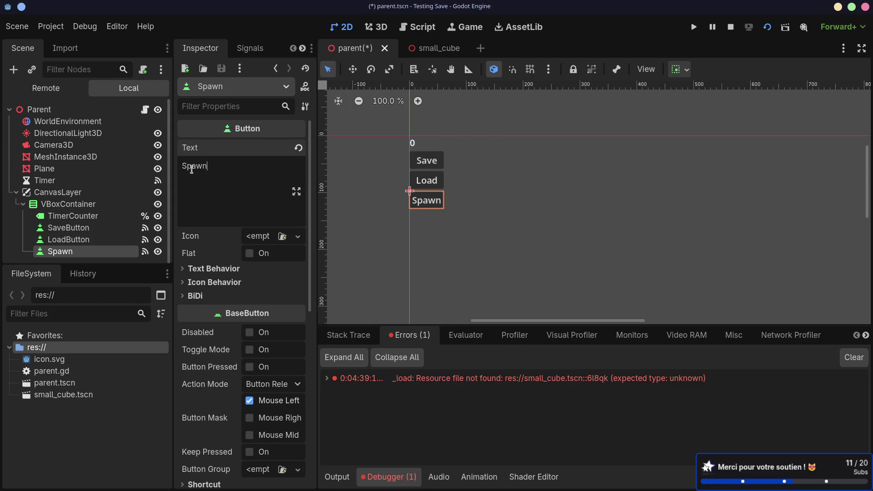
key(ctrl+s)
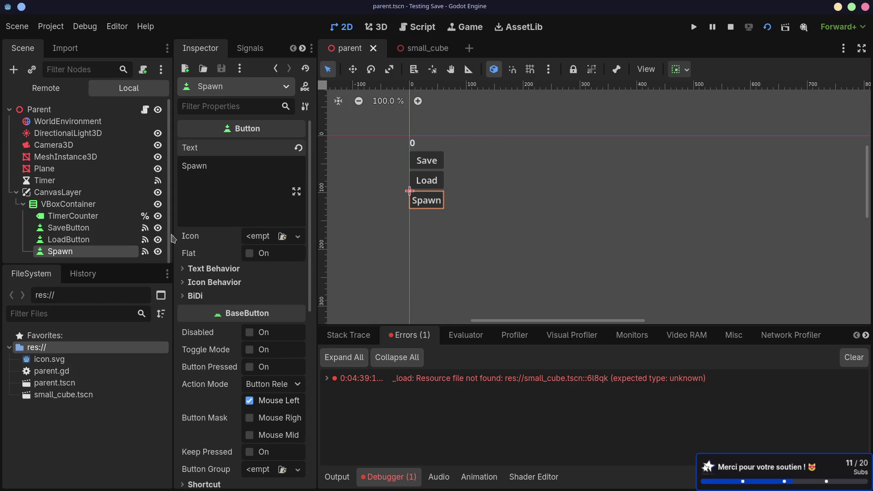
click(250, 48)
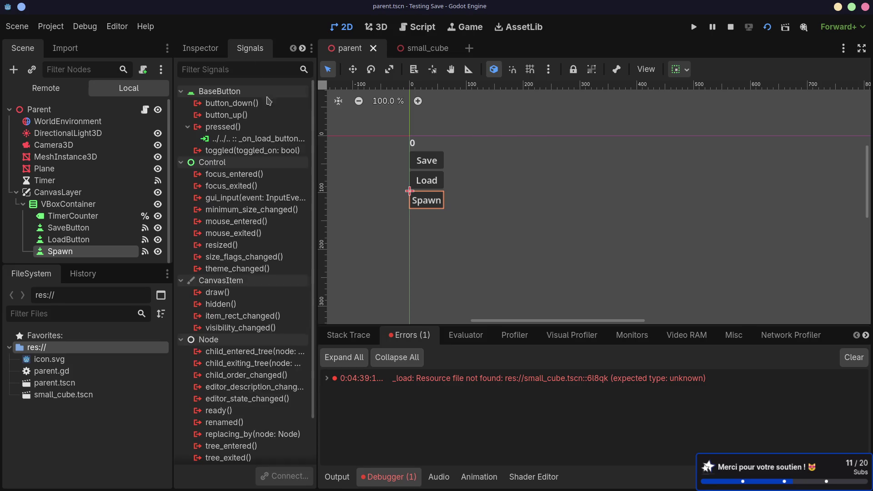
- Delete the copied _on_load_button connection from the Spawn button's pressed signal
click(291, 139)
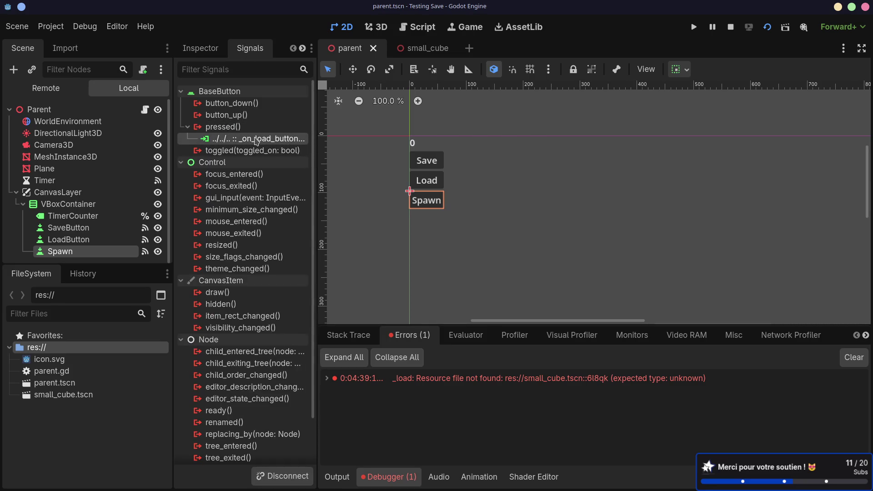
click(243, 127)
click(237, 138)
key(Delete)
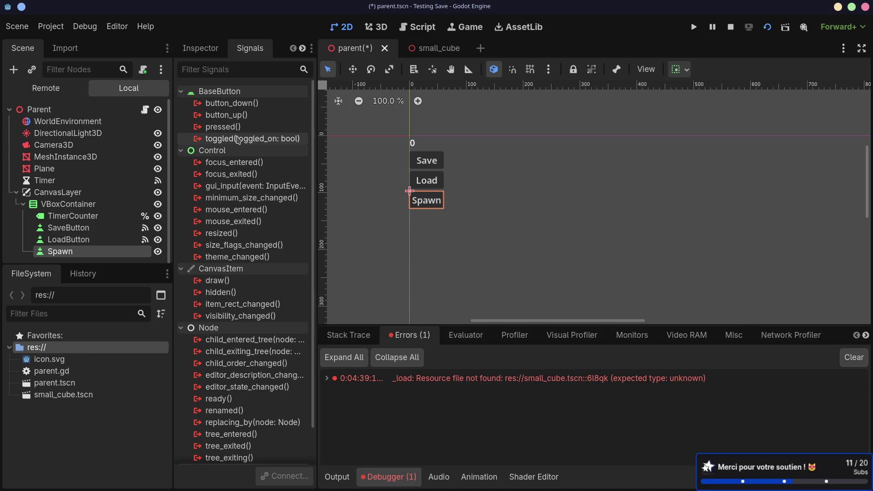
mouse_move(237, 140)
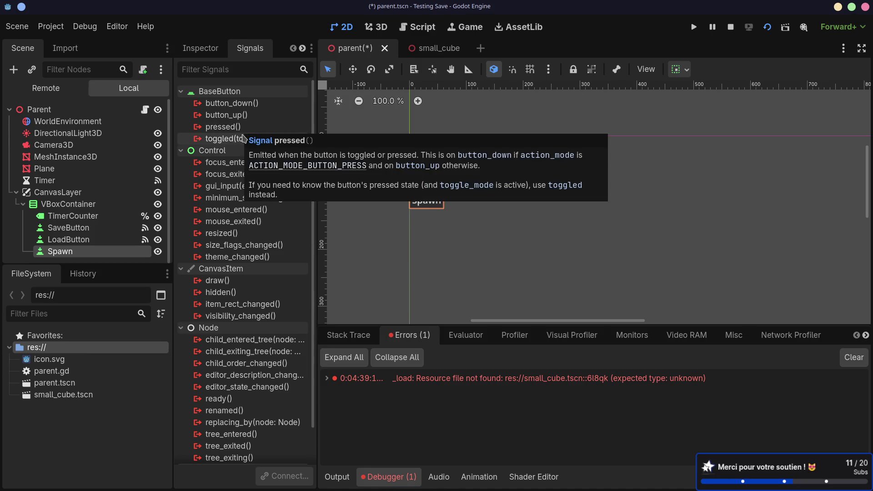
mouse_move(244, 141)
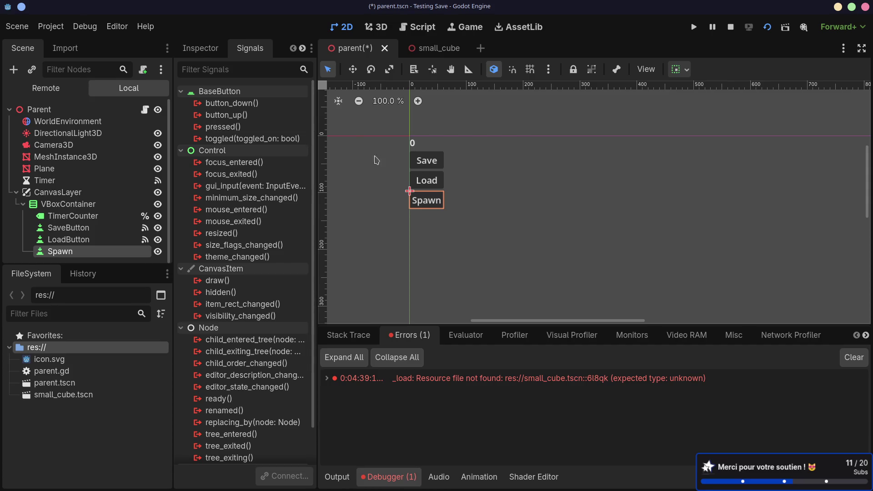
- Connect the Spawn node's pressed signal to a new _on_spawn_pressed method in parent.gd and save
click(78, 240)
click(75, 254)
click(215, 49)
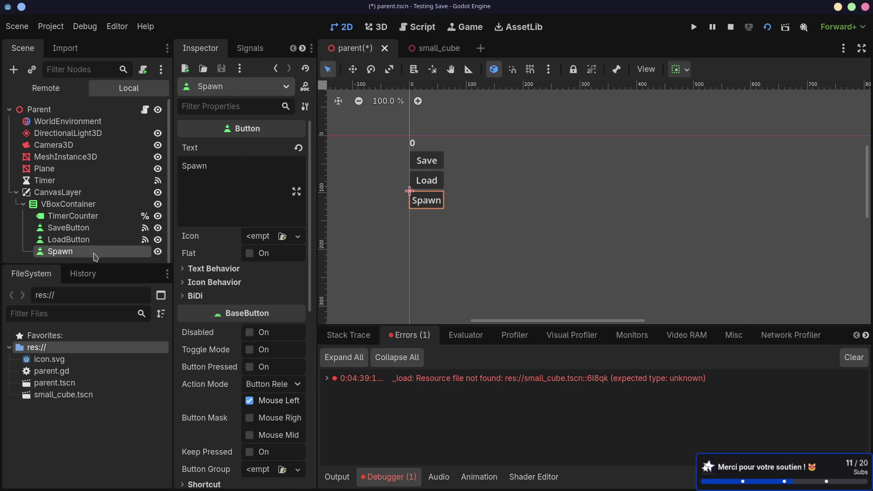
click(250, 48)
click(242, 128)
double_click(242, 127)
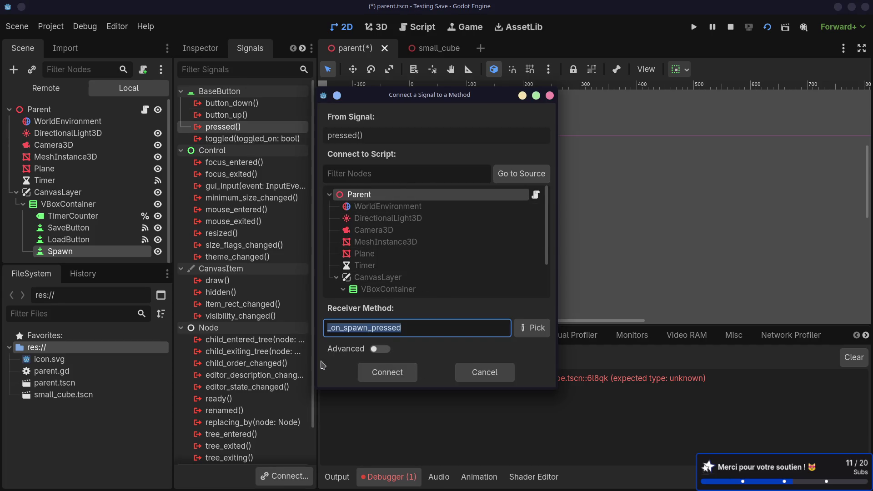
click(387, 372)
key(ctrl+s)
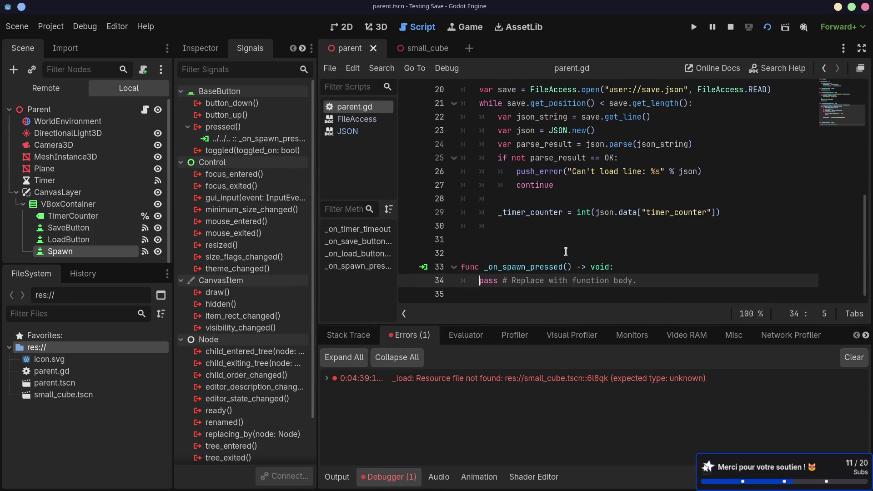
- Remove the extra blank line, add var cube_scene = preload("res://small_cube.tscn") below extends Node3D, and save
click(503, 252)
key(BackSpace)
scroll(529, 211, up, 3)
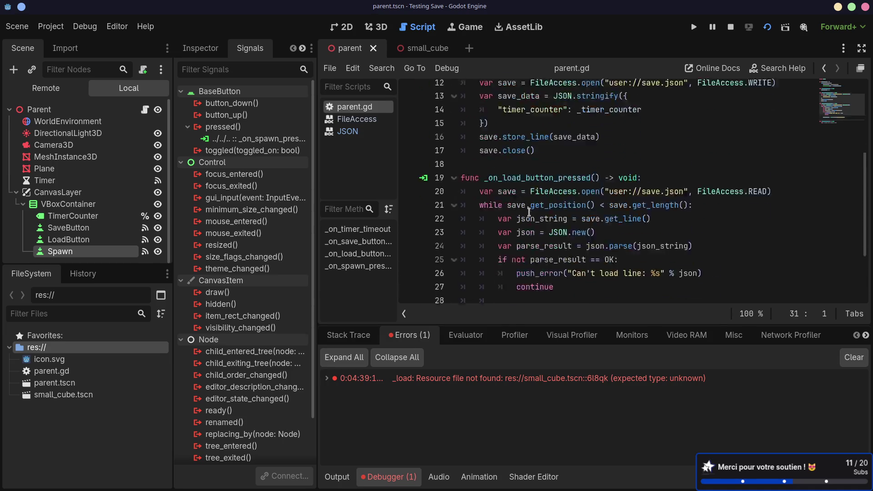
scroll(528, 212, up, 4)
click(474, 104)
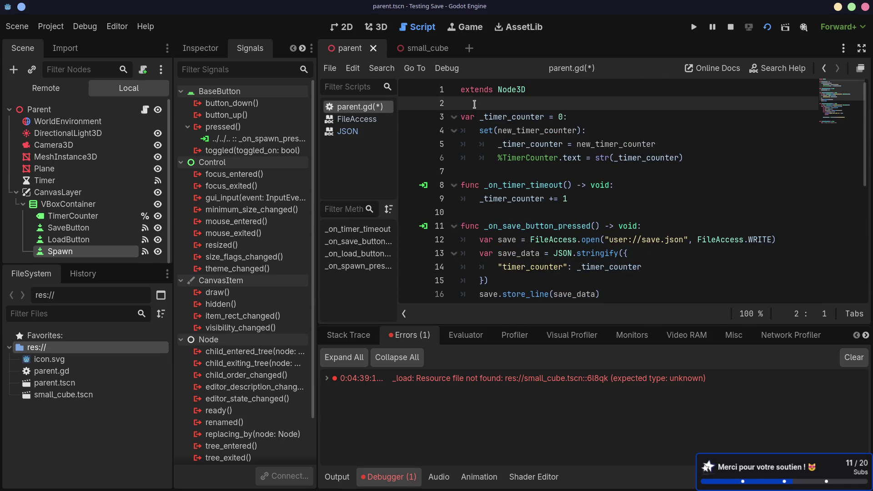
key(Return)
key(Return)
key(Up)
text(var )
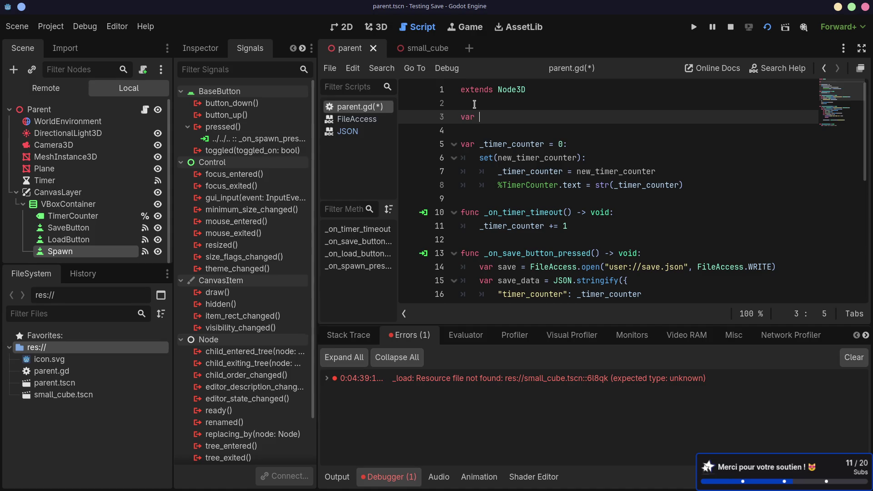
text(cube_scene = )
text(preload()
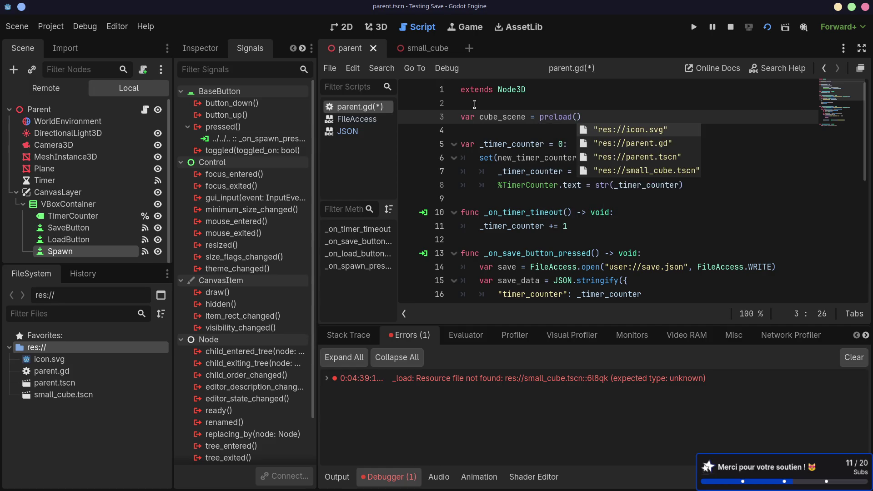
key(Down)
key(Down)
key(Down)
key(Return)
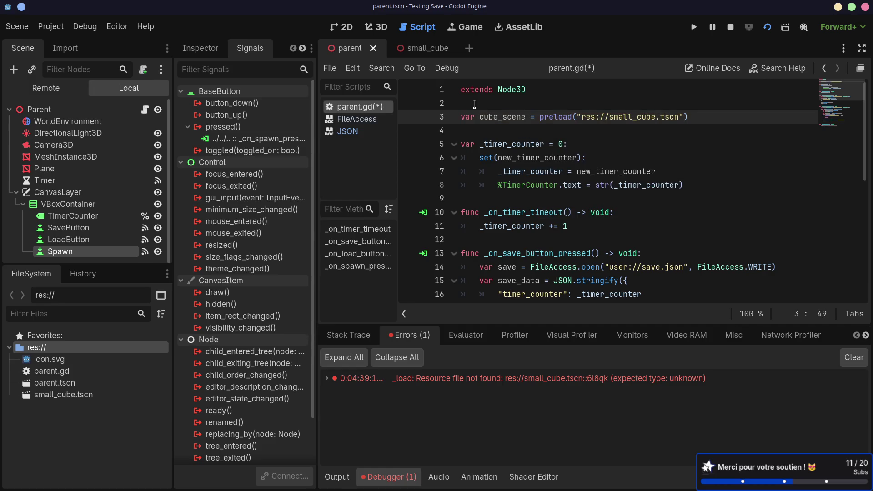
key(ctrl+s)
- Replace pass in _on_spawn_pressed with cube_scene.instantiate()
drag(687, 117, 479, 117)
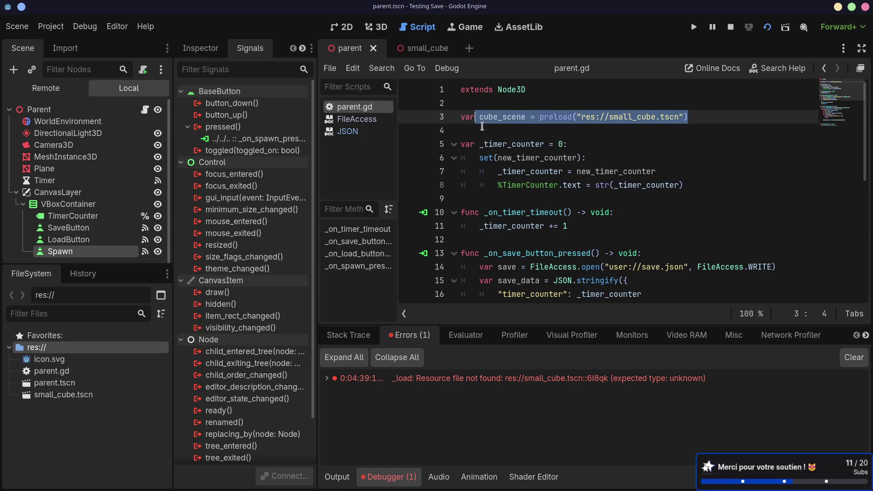
scroll(559, 158, down, 6)
scroll(559, 158, down, 2)
drag(649, 277, 649, 266)
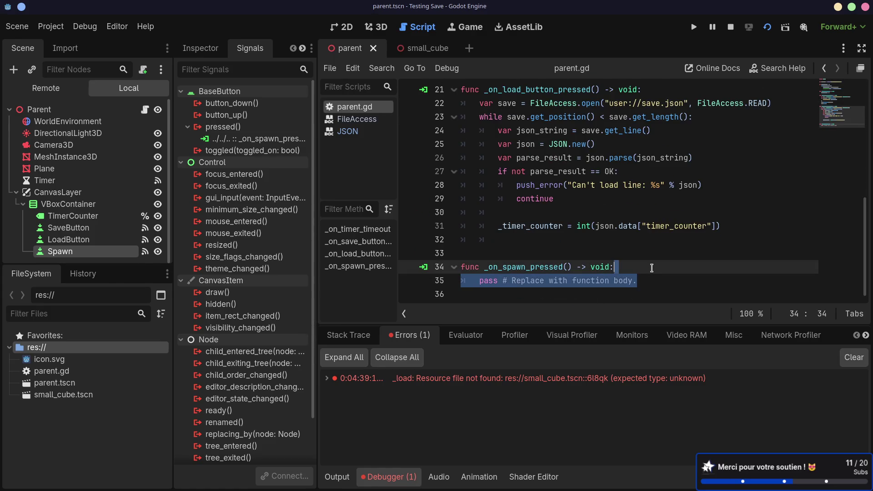
key(Return)
text(c)
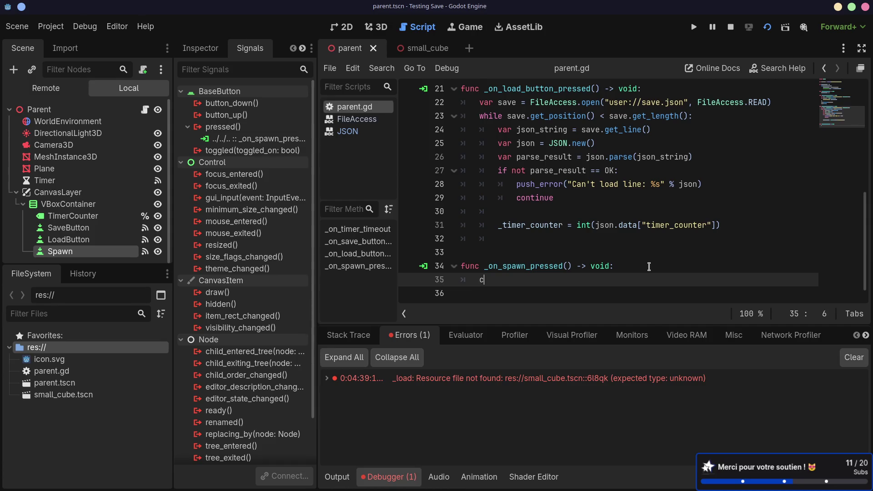
text(ube_scene.inst)
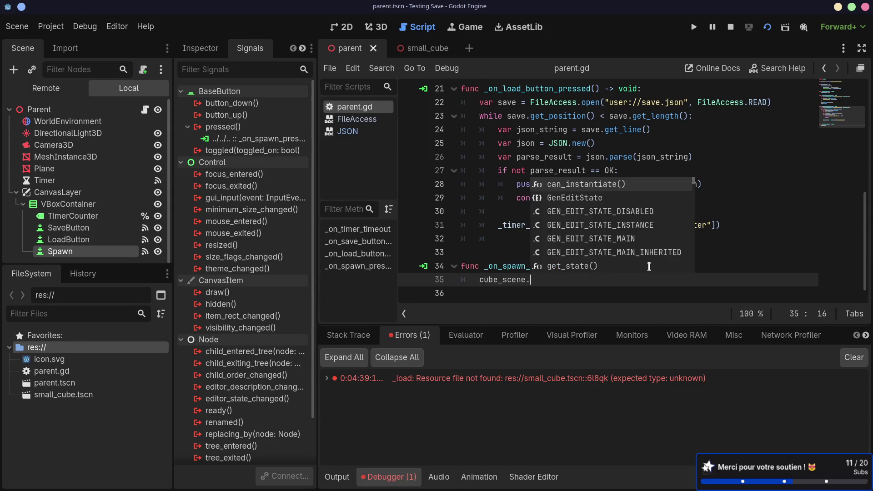
key(Return)
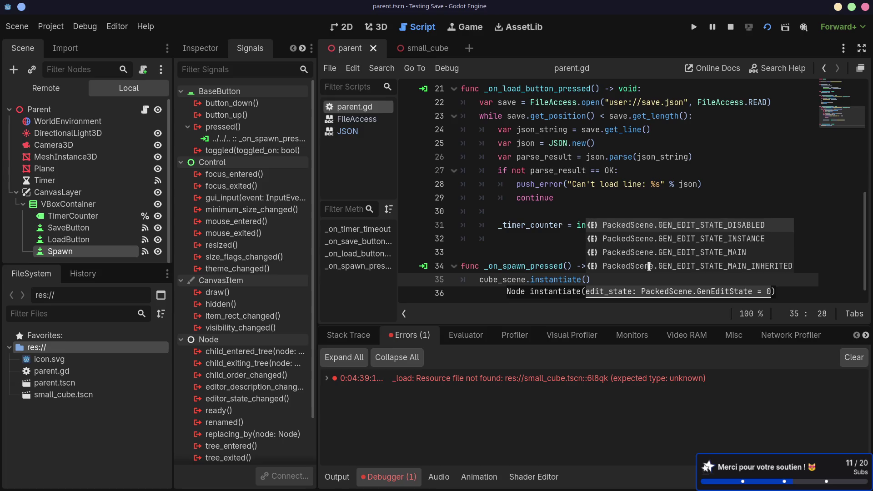
- Add a plain Node3D as a child of the Parent node
click(16, 192)
click(43, 113)
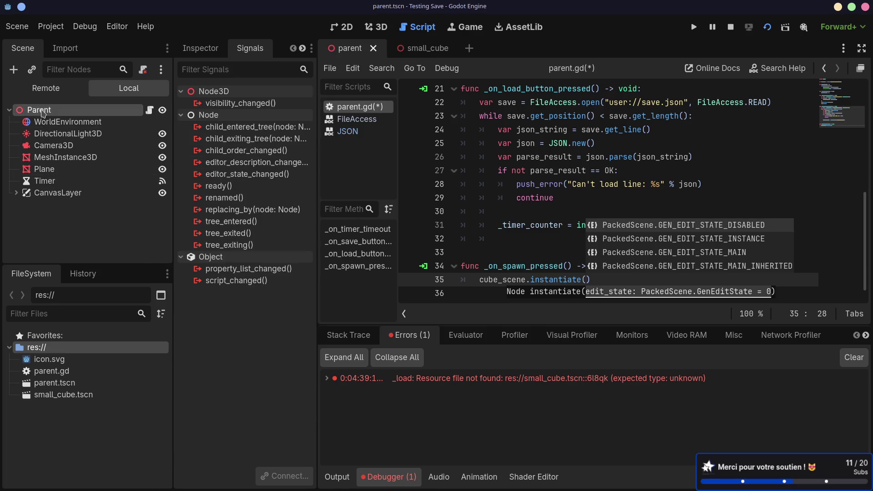
right_click(43, 113)
click(40, 116)
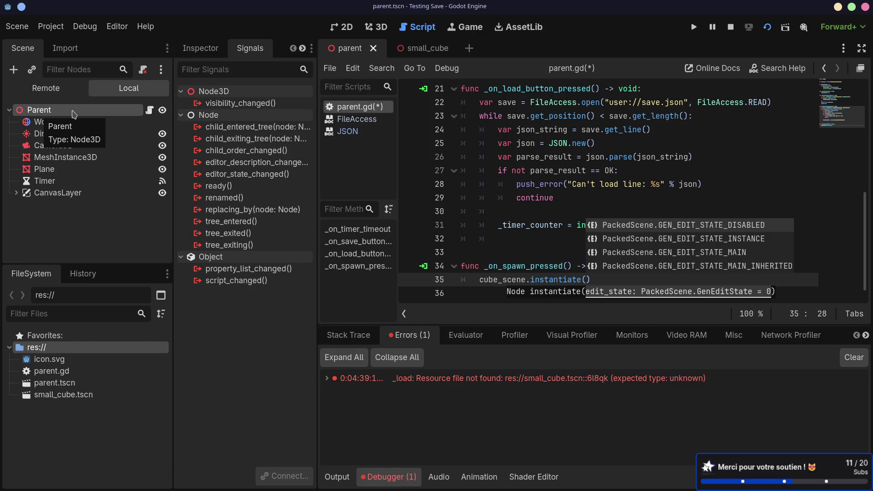
key(ctrl+a)
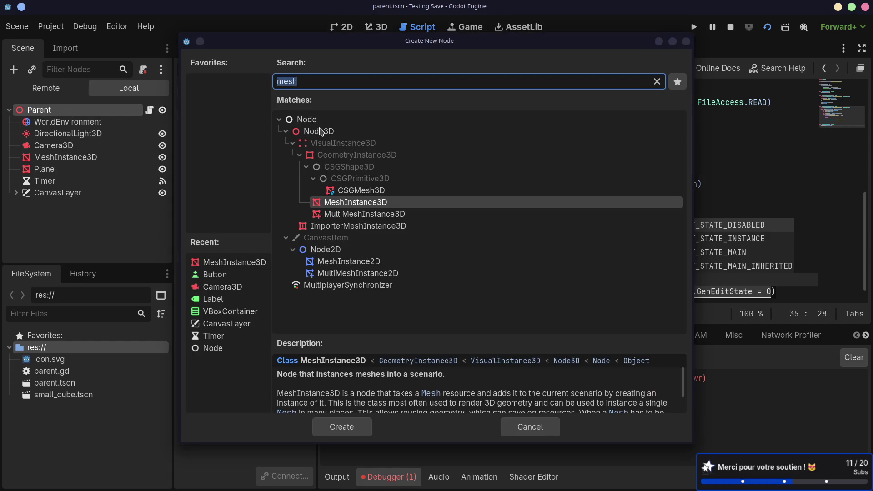
double_click(319, 131)
- Rename the new Node3D to Cubes and move it between Plane and Timer
click(70, 208)
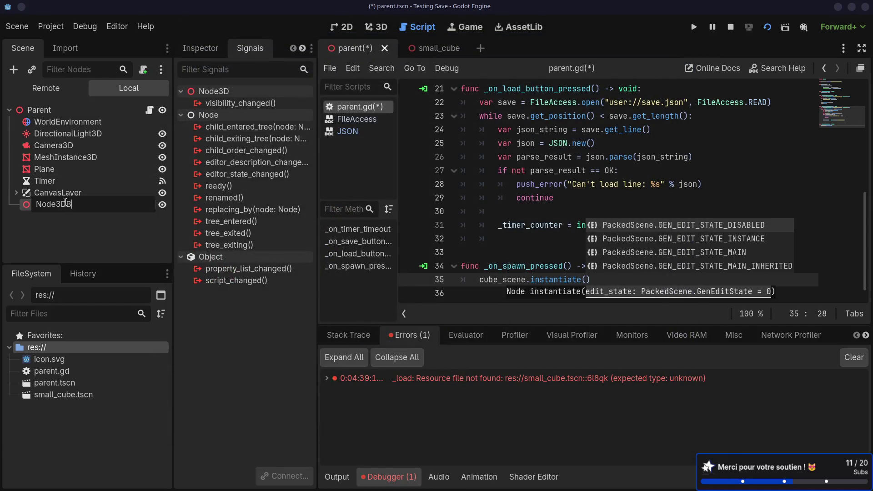
key(BackSpace)
key(BackSpace)
key(BackSpace)
text(Cubes)
key(Return)
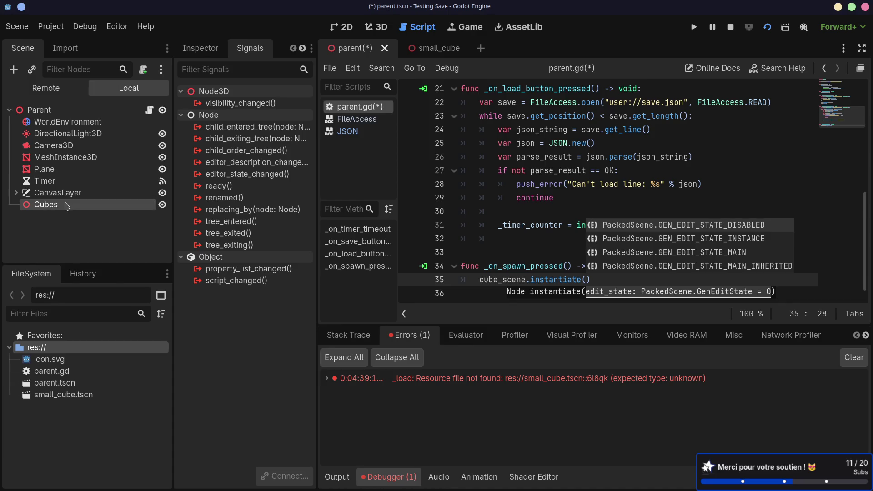
drag(67, 207, 63, 175)
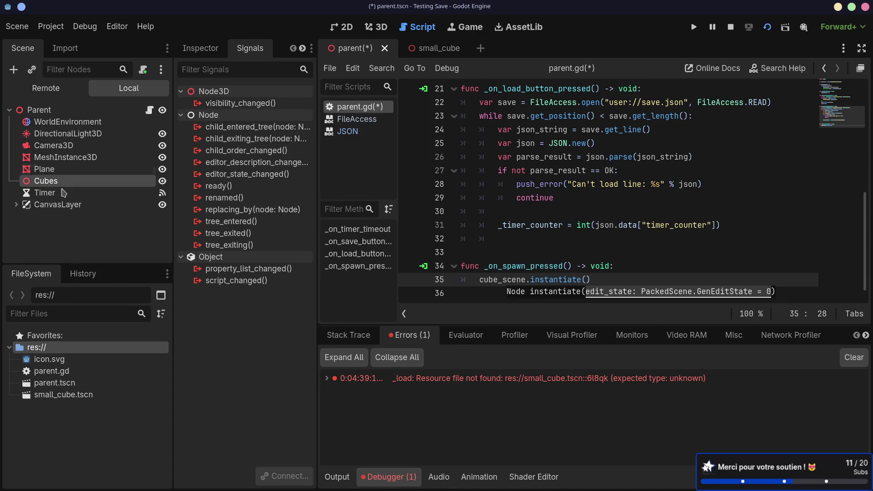
- Enable Access as Unique Name on the Cubes node
right_click(77, 182)
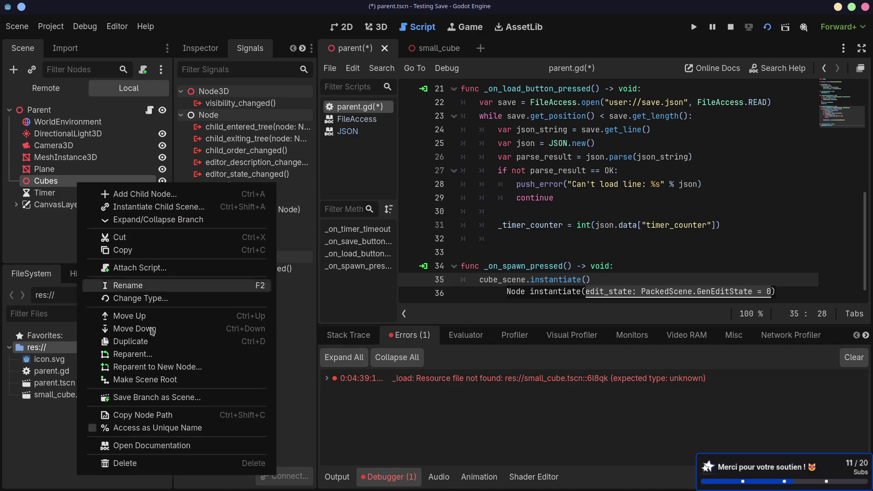
click(94, 430)
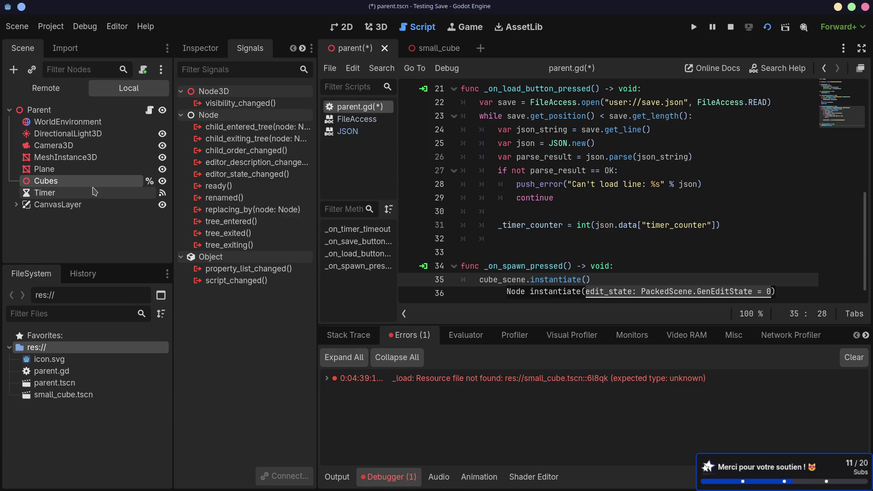
click(597, 280)
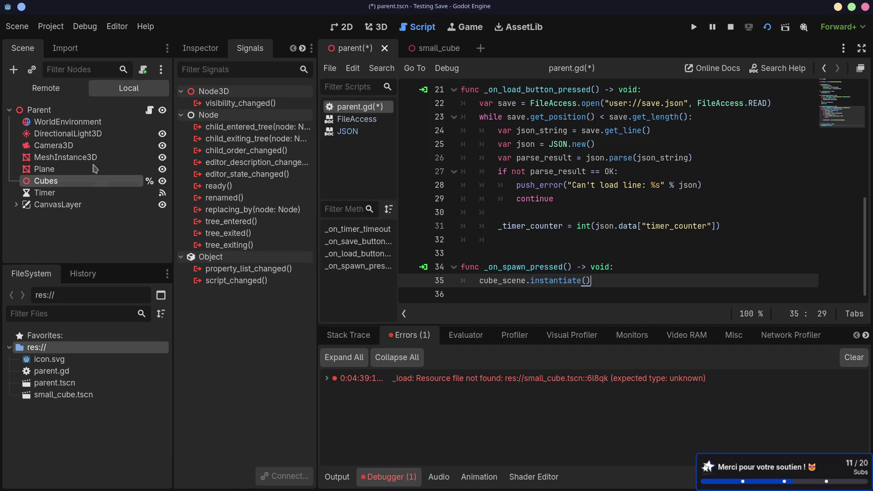
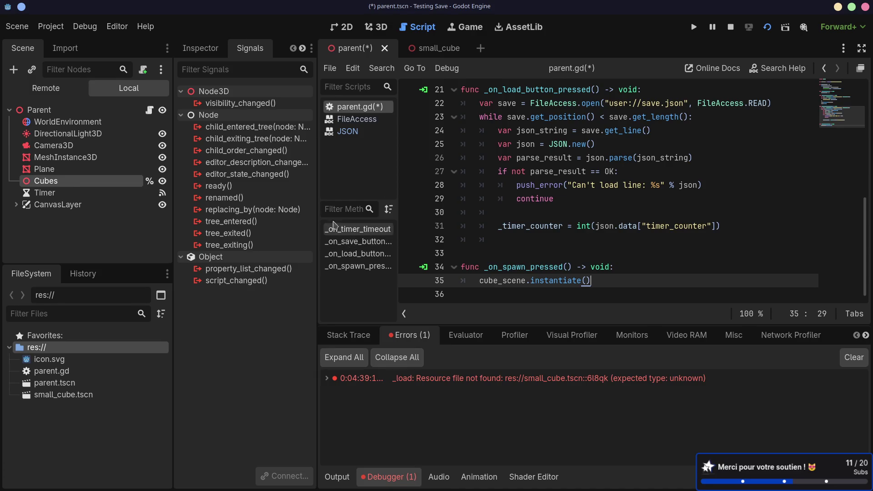
- Widen the Signals panel so the full signal names are readable
drag(317, 192, 363, 195)
drag(173, 194, 172, 194)
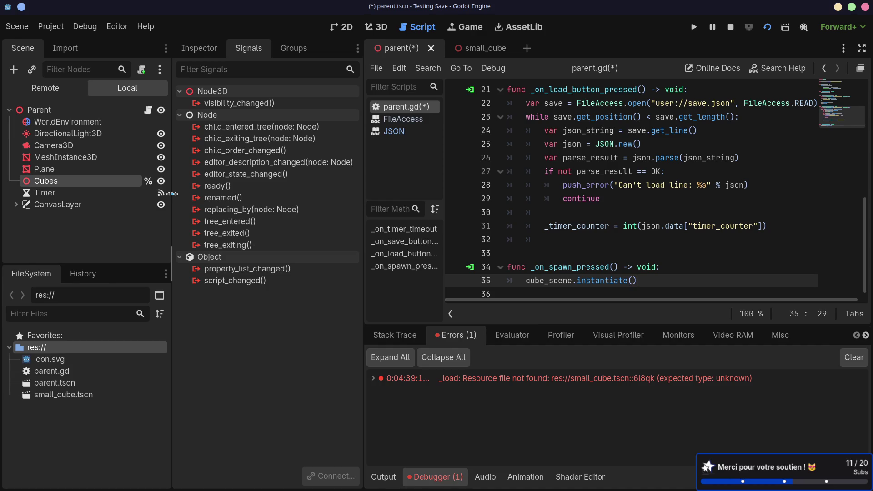
drag(363, 184, 363, 184)
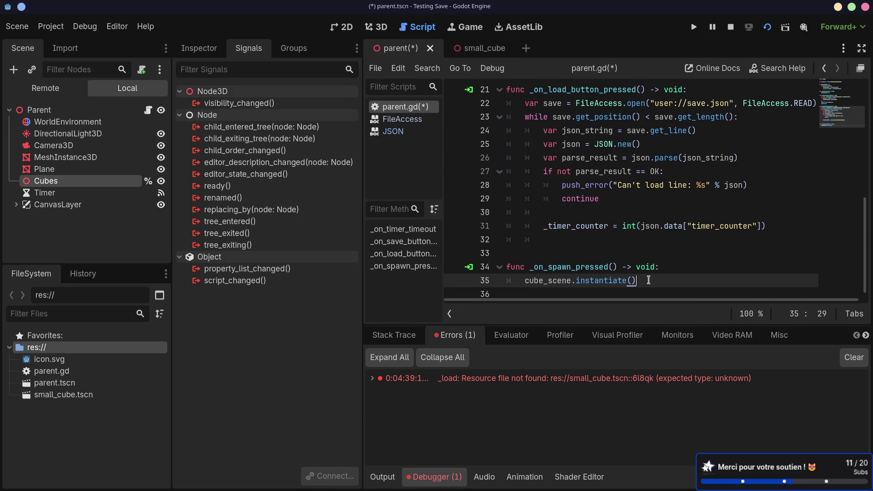
- Open an empty indented line below cube_scene.instantiate() in _on_spawn_pressed
key(Down)
click(566, 284)
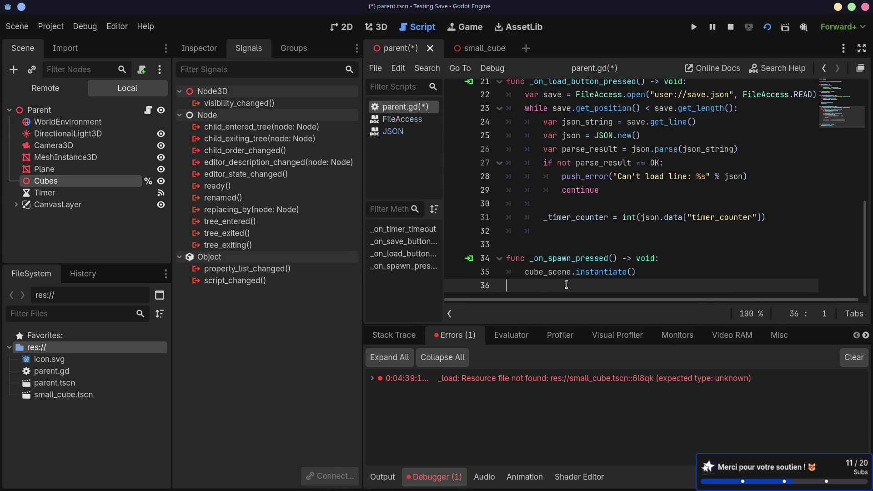
scroll(566, 284, down, 1)
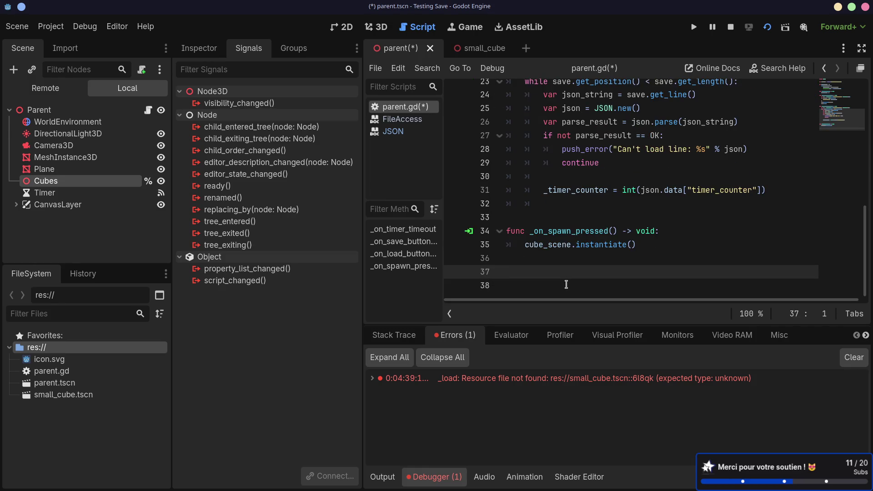
click(659, 245)
key(Return)
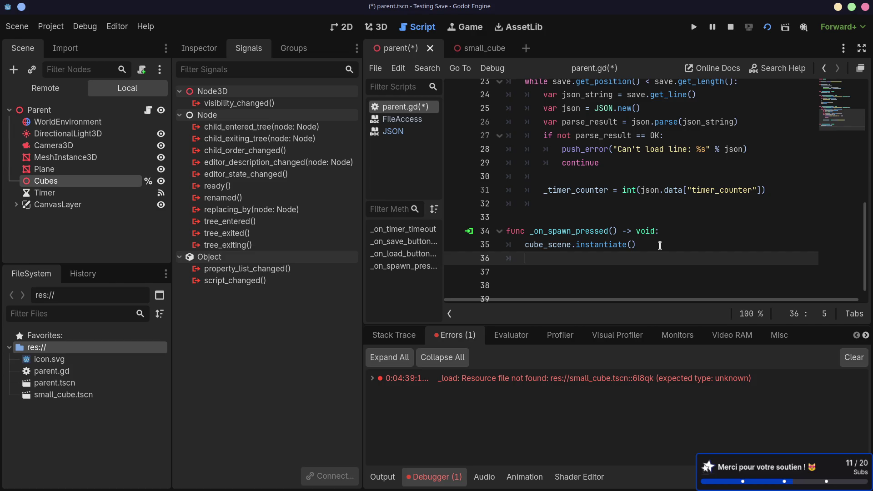
key(Up)
- Assign the instance to 'var cube =' and add it with '%Cubes.add_child(cube)' on the next line
text(var cube =)
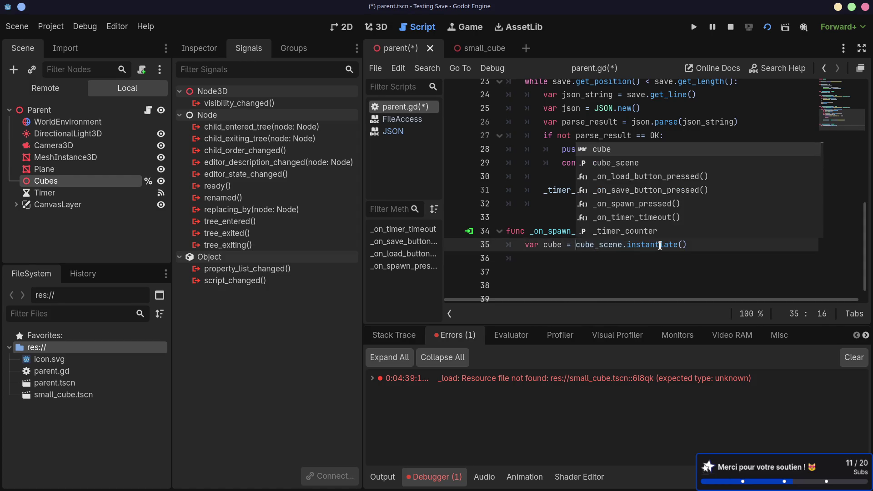
click(572, 258)
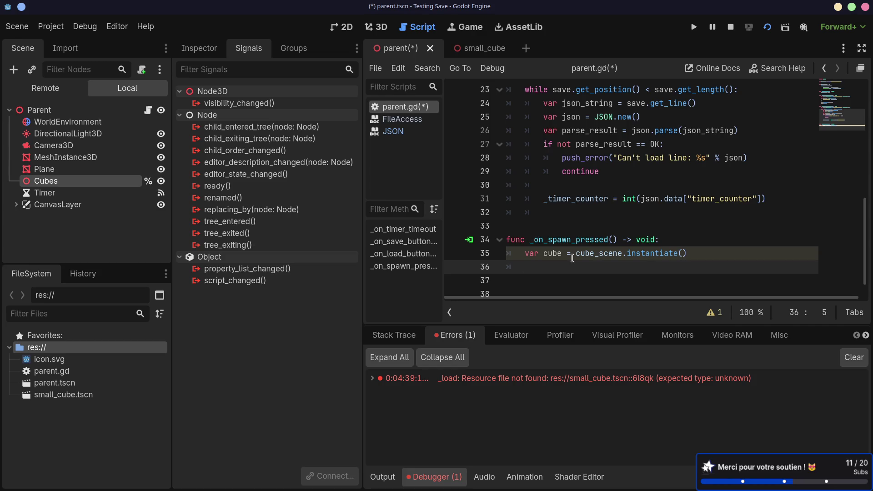
text(%)
text(C)
key(Return)
text(%Cubes.)
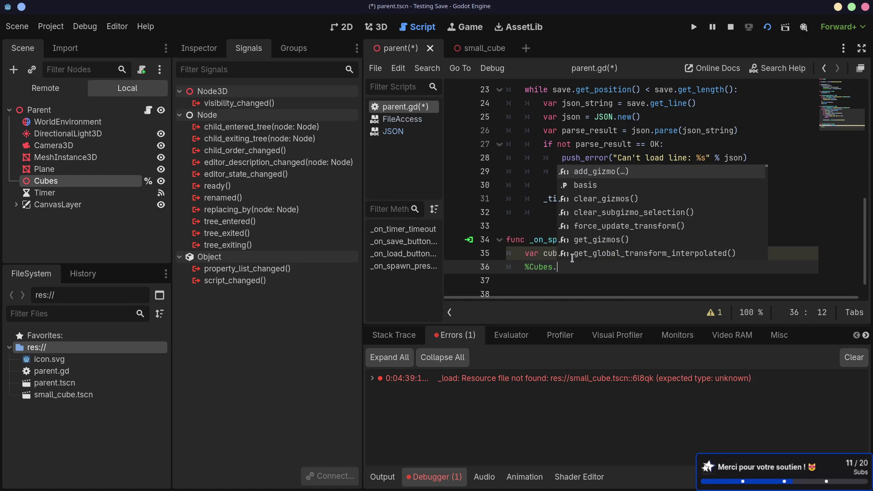
text(add)
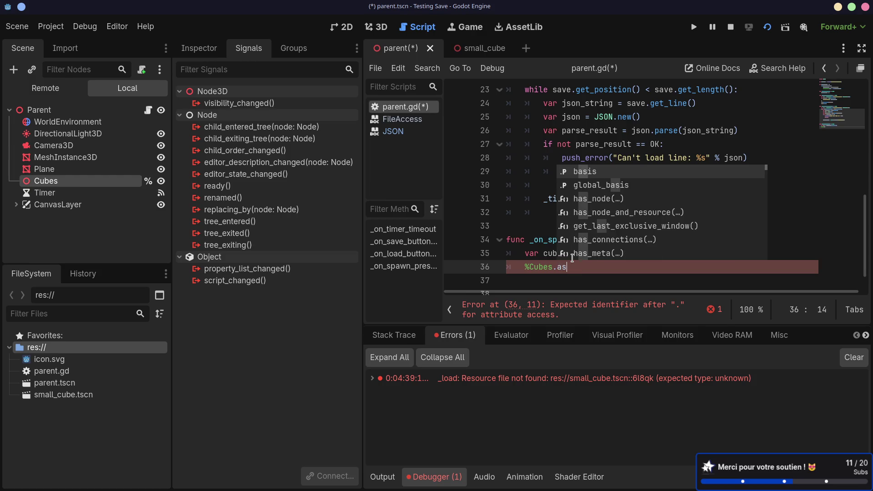
key(Down)
key(Return)
text(cube)
key(End)
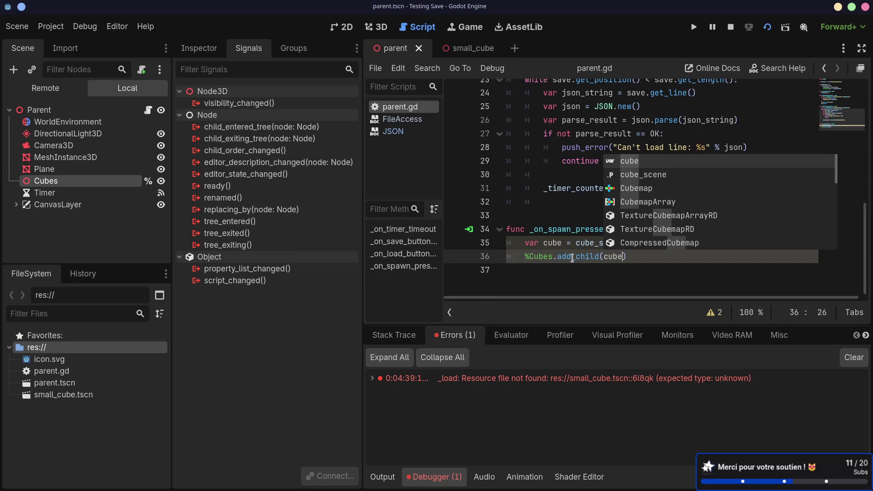
key(Return)
- Save parent.gd and check the debugger's error list
key(ctrl+s)
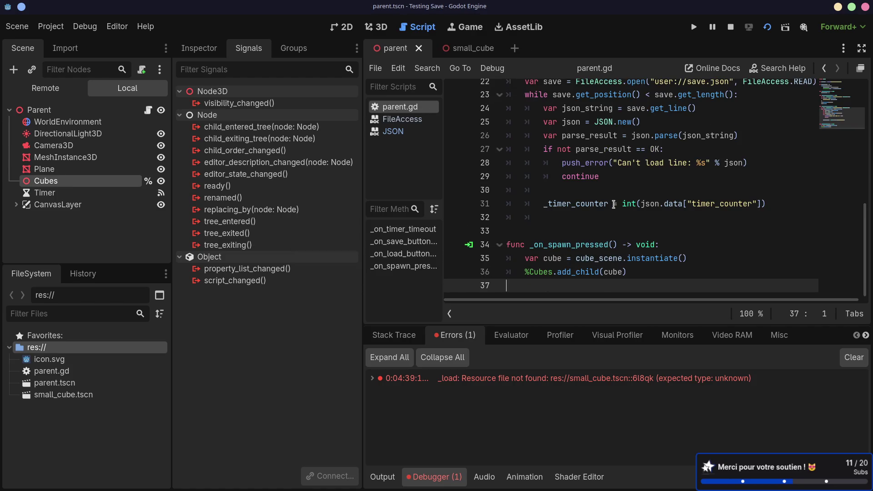
click(767, 27)
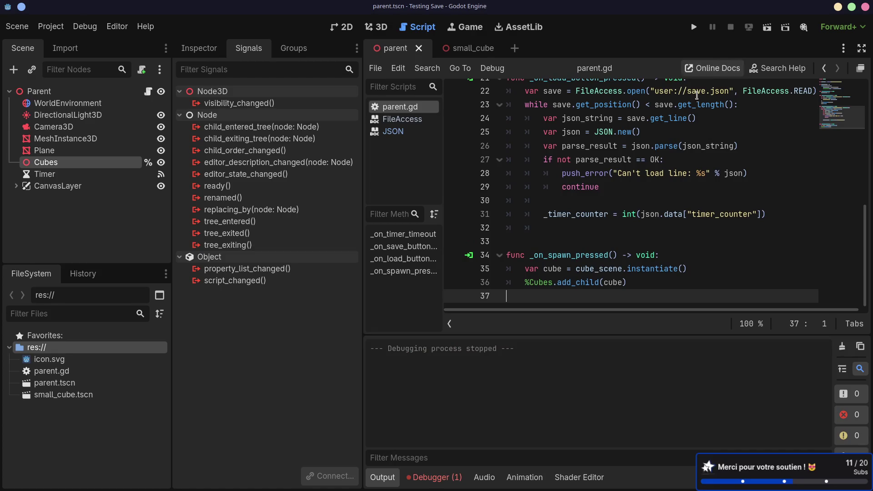
click(438, 477)
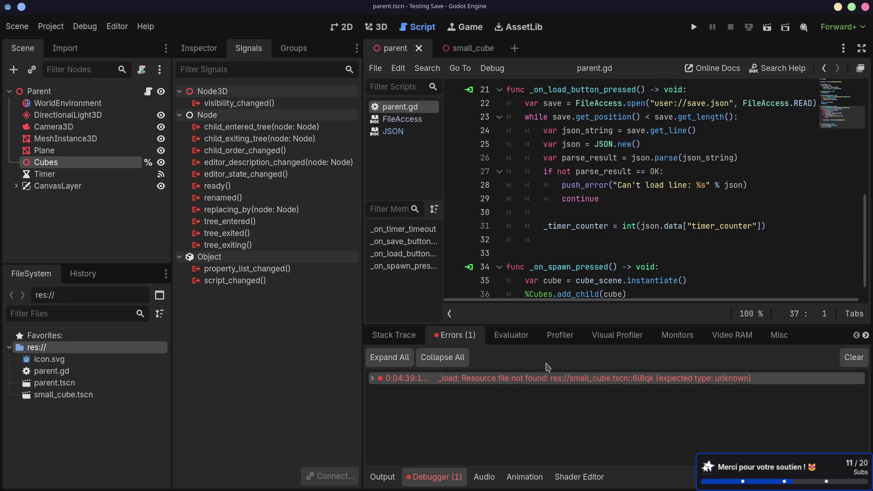
- Run the Testing Save game, spawn a box beneath the capsule, and close the game
scroll(591, 247, up, 7)
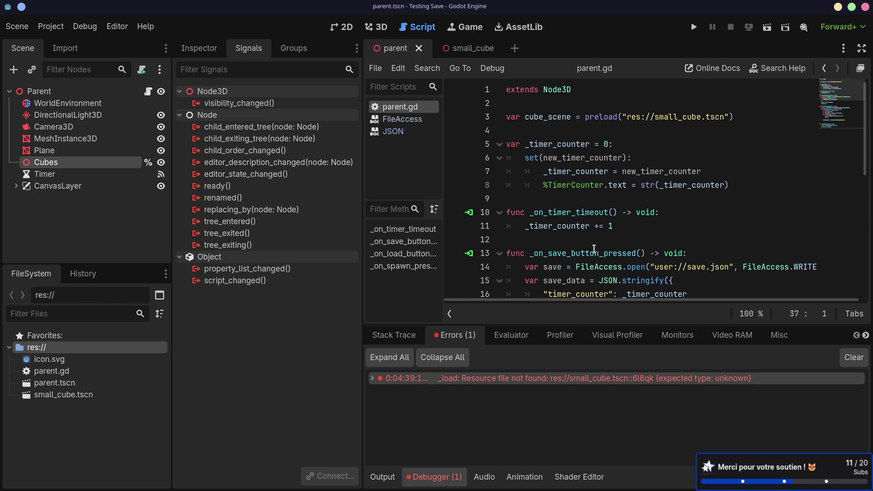
click(767, 27)
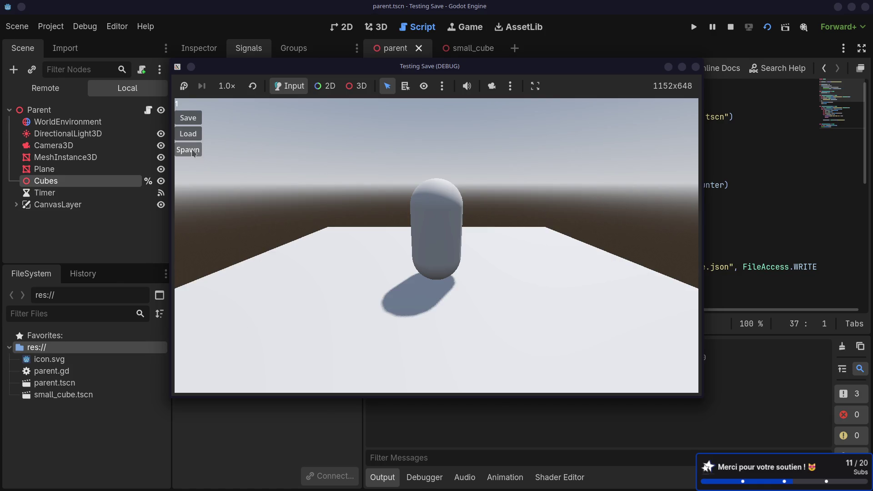
click(191, 151)
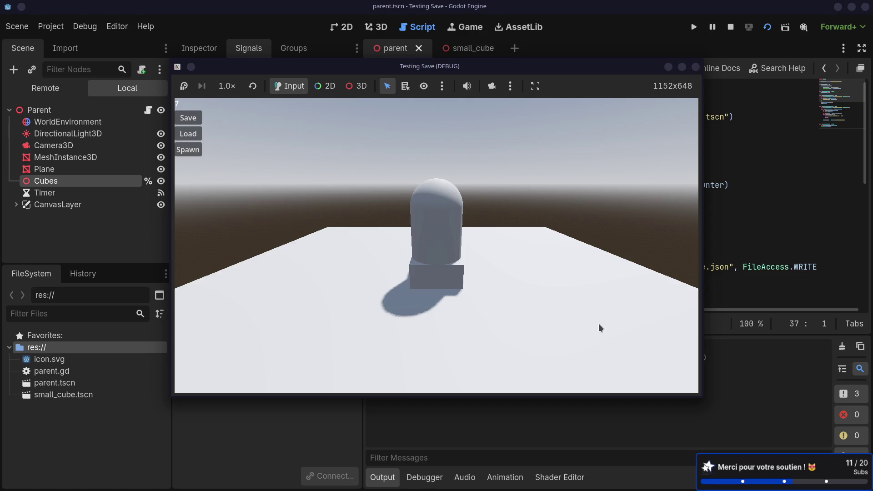
click(695, 67)
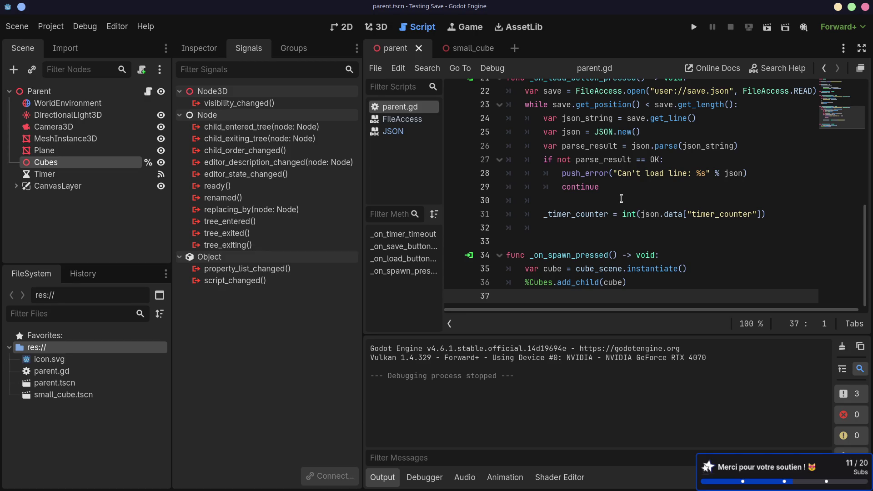
- Add a line under the instantiate call and give the cube variable a Node3D type hint
click(710, 268)
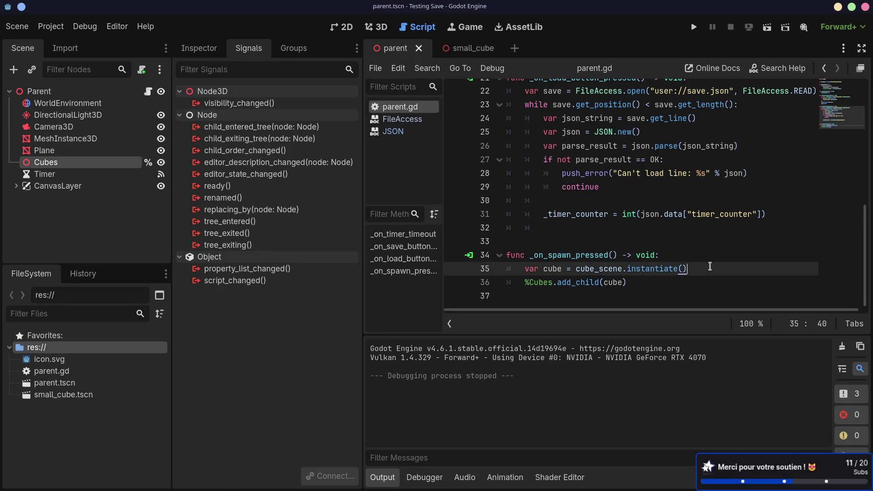
key(Return)
text(cub)
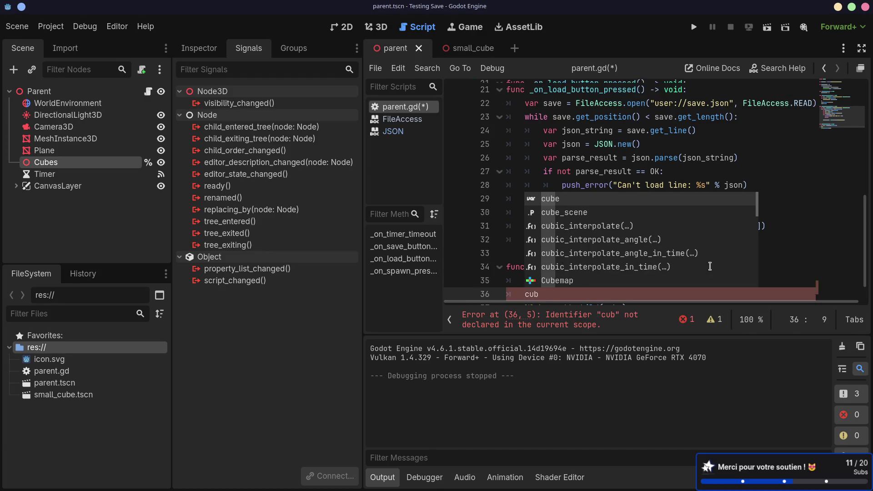
key(Return)
text(.pos)
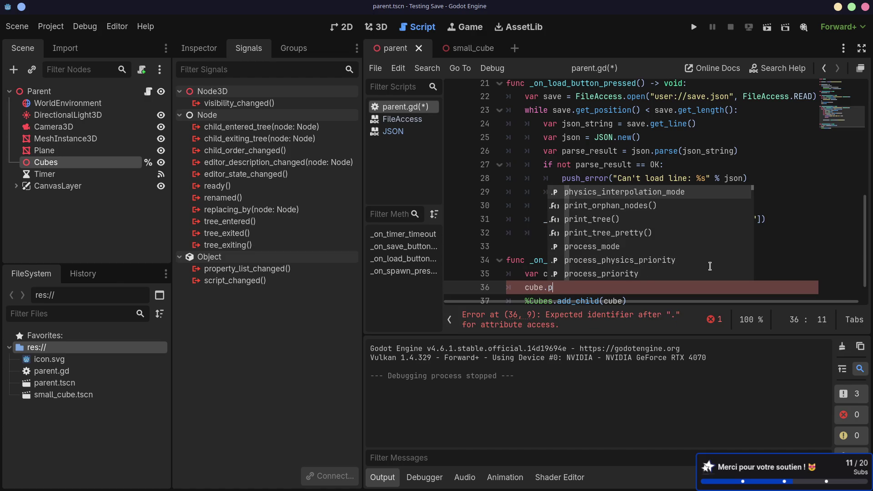
key(BackSpace)
key(BackSpace)
key(BackSpace)
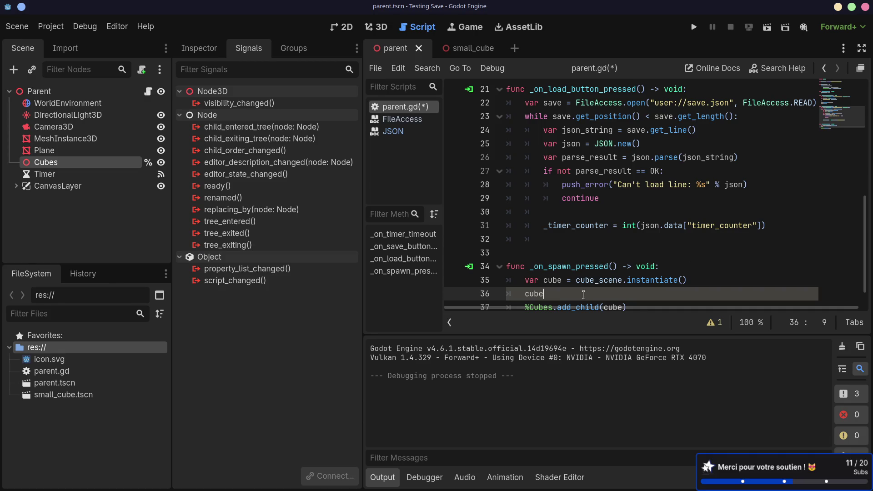
click(562, 280)
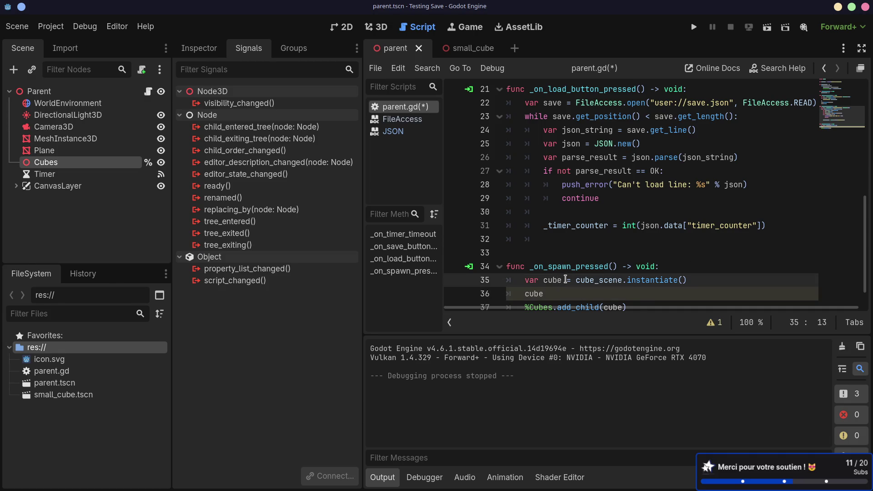
text(: Node)
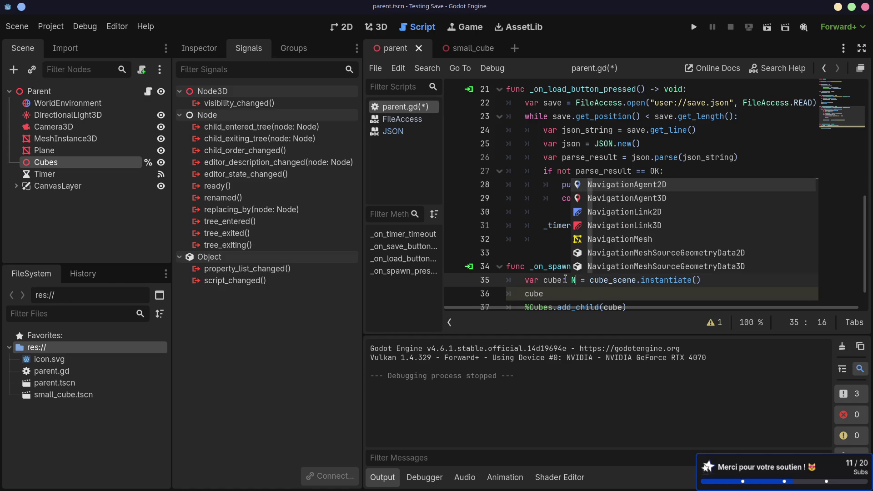
key(Down)
key(Down)
key(Return)
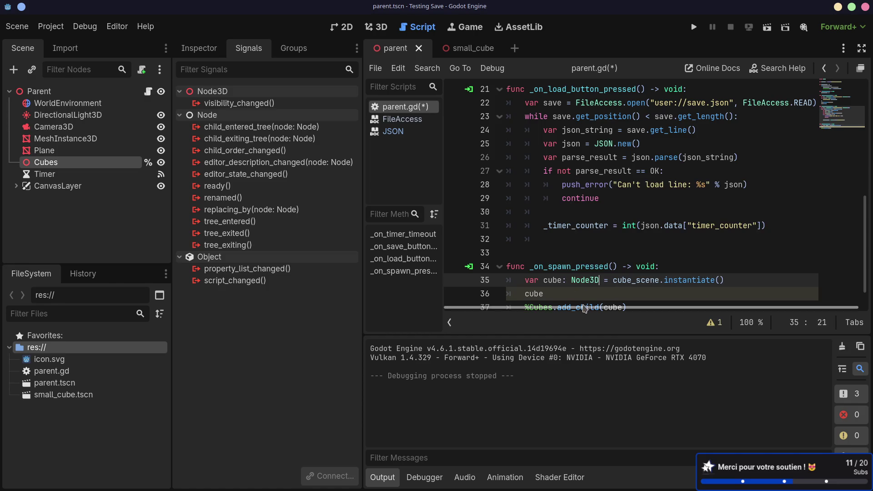
- Start setting cube.position to a Vector3 with its arguments on separate lines
click(584, 295)
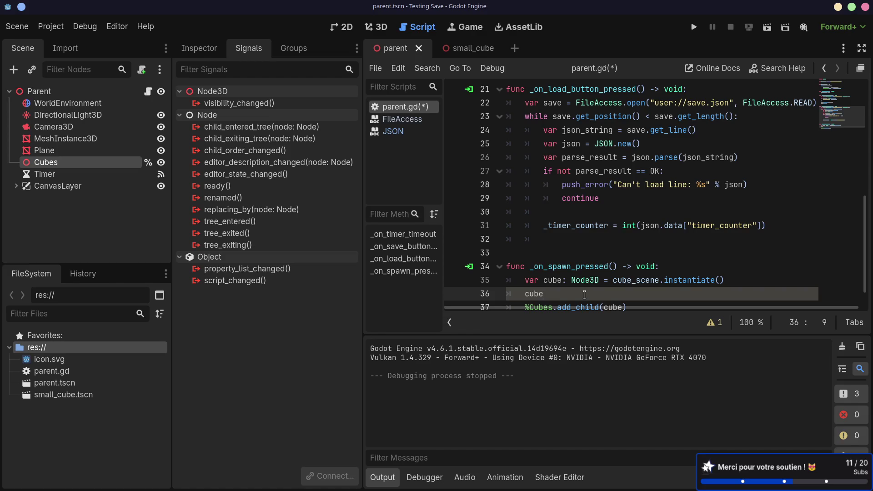
text(.po)
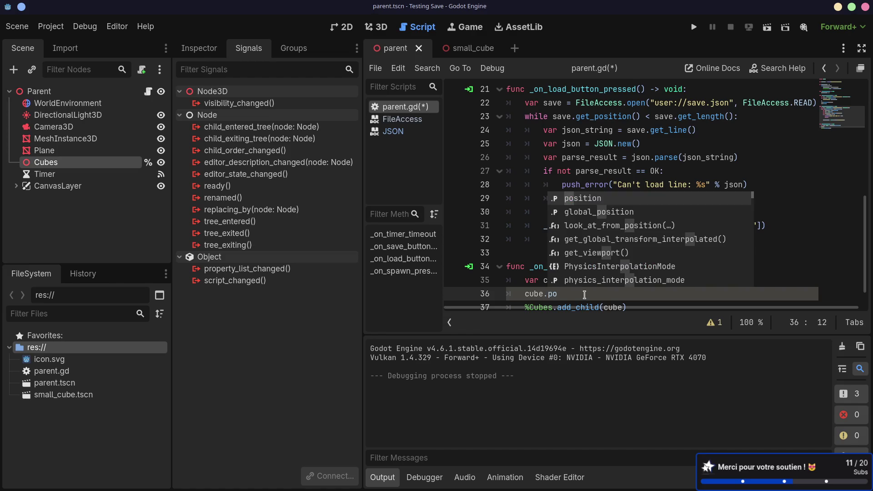
text(si)
key(Return)
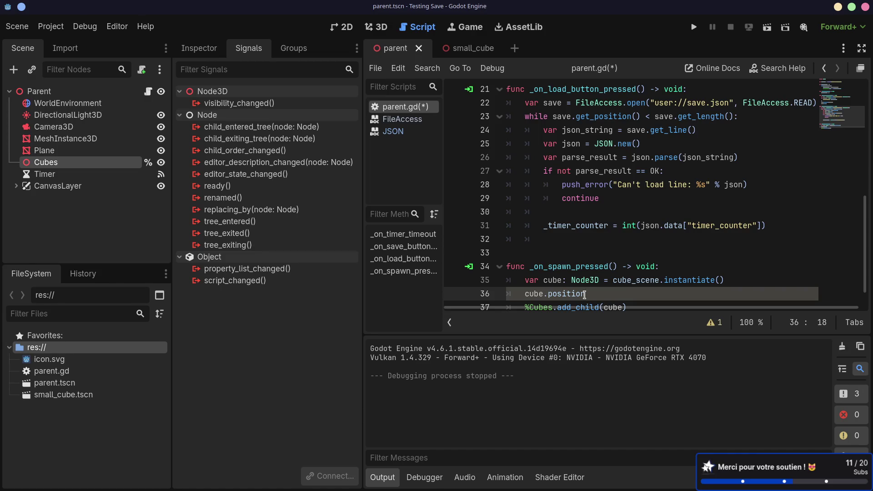
text( = Vector3()
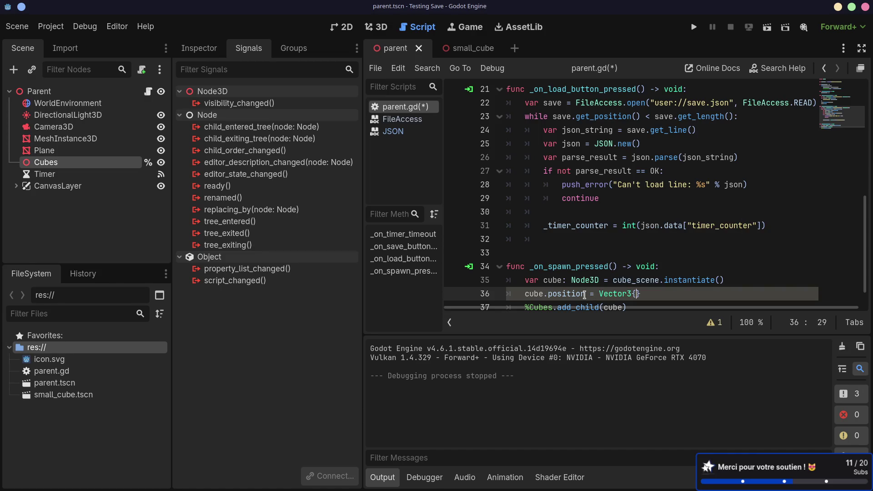
key(BackSpace)
text(()
key(Return)
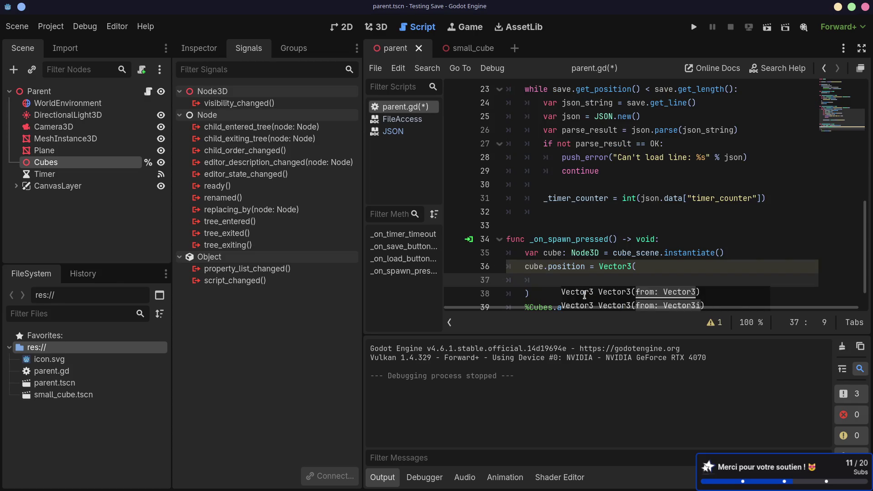
- Fill the Vector3 with randf(-2, 2) twice and 0 as the third component, then save
scroll(585, 294, down, 1)
text(rand)
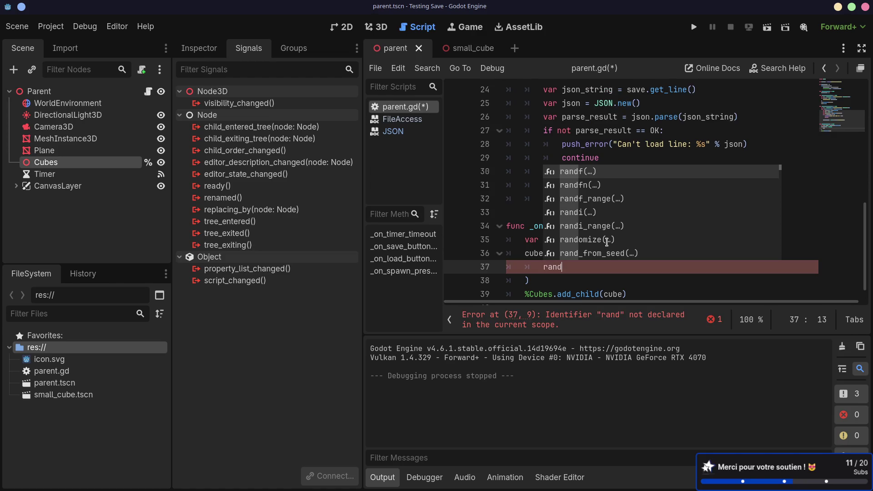
key(Return)
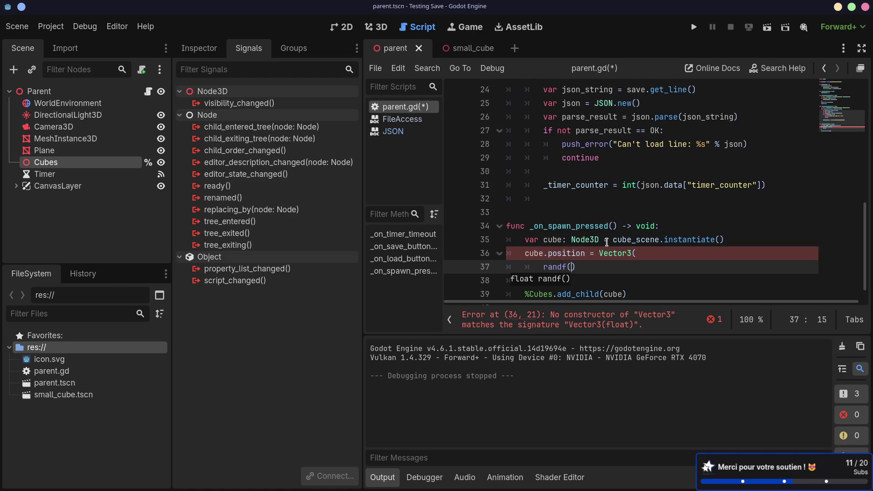
text(-2, 2)
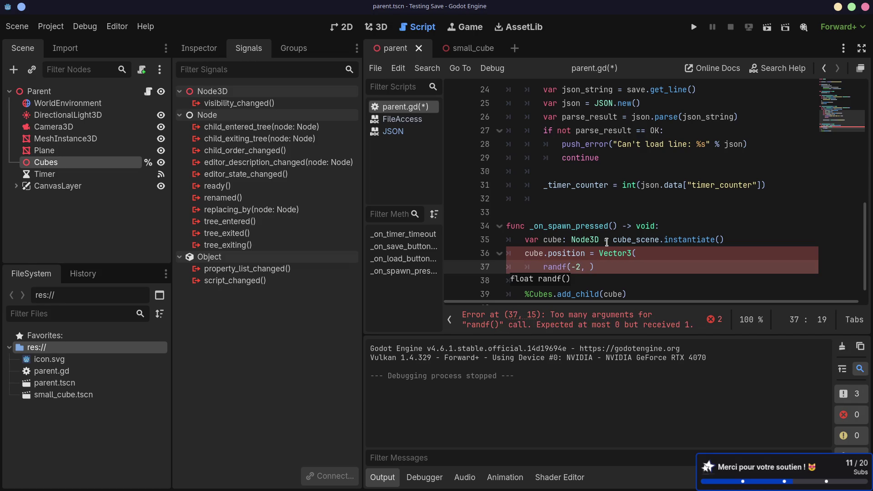
click(616, 270)
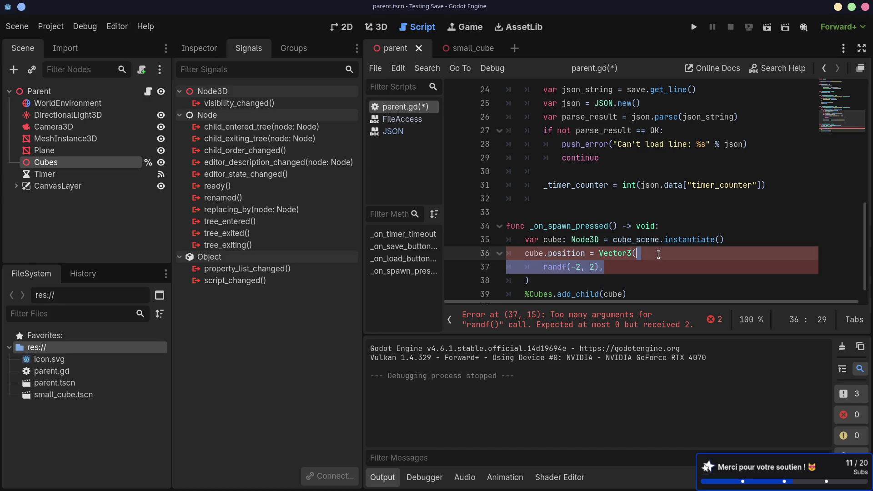
key(ctrl+shift+d)
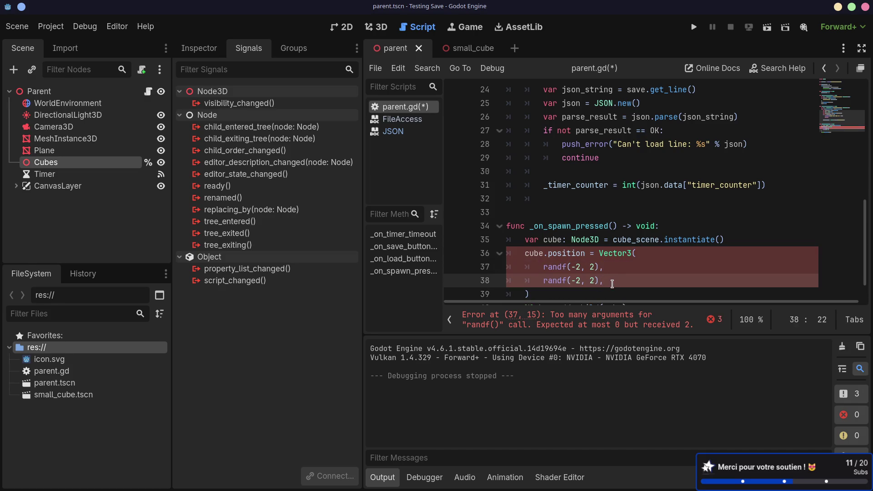
key(Return)
text(0)
key(ctrl+s)
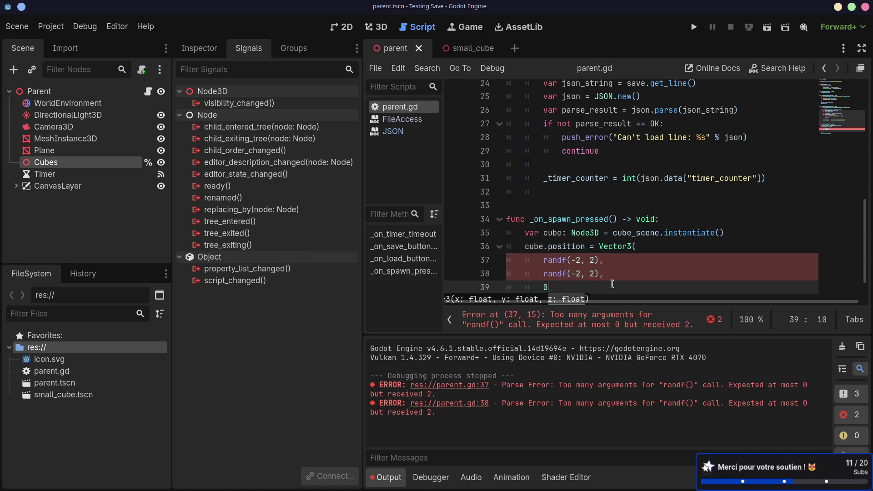
- Change both randf calls to randf_range and run the current scene
scroll(641, 253, down, 1)
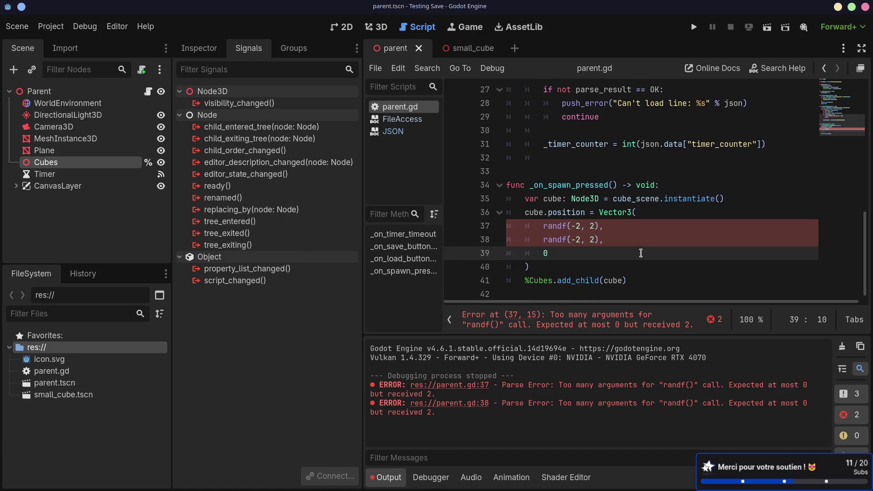
click(567, 226)
text(_r)
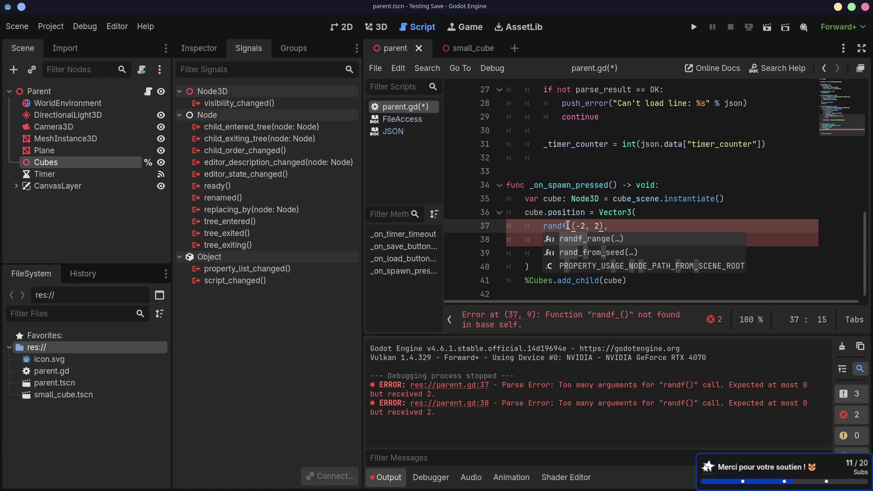
key(Return)
double_click(557, 240)
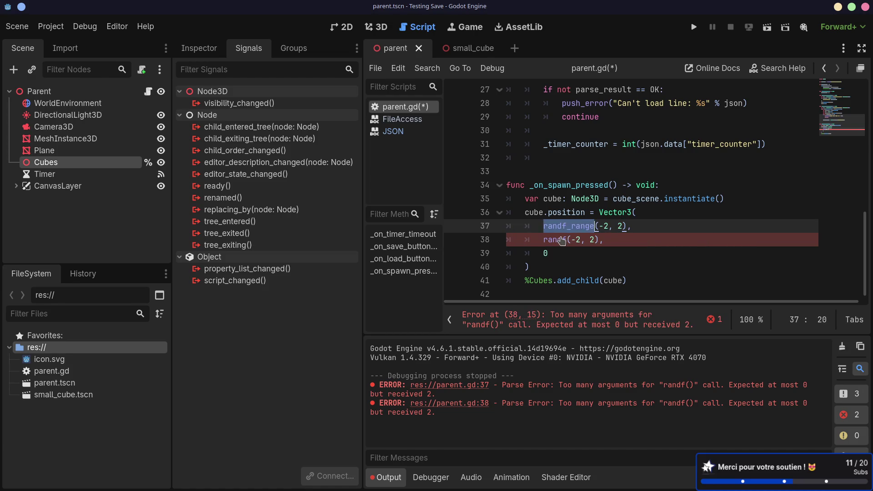
text(randf_range)
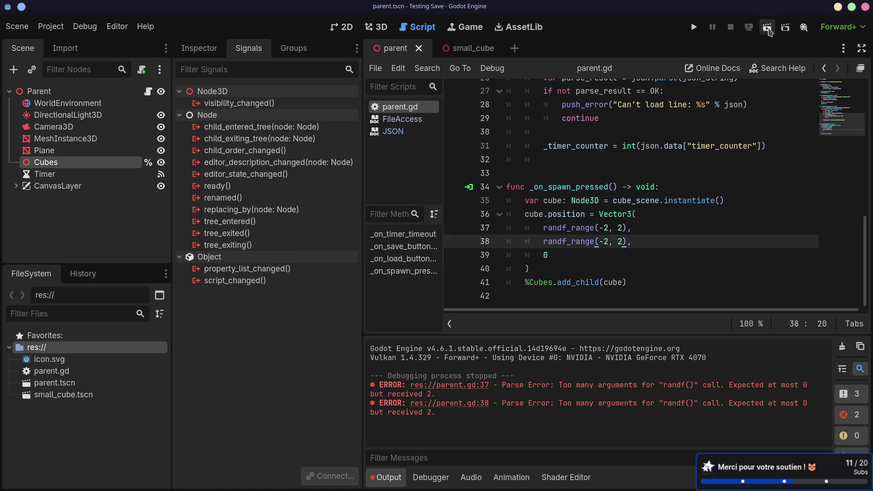
click(767, 27)
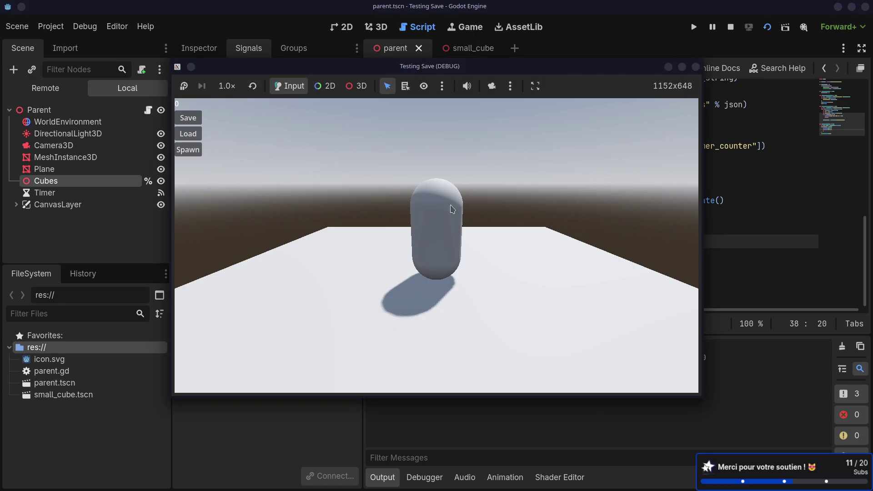
- Spawn two cubes in the running game, then close it
click(197, 150)
click(197, 151)
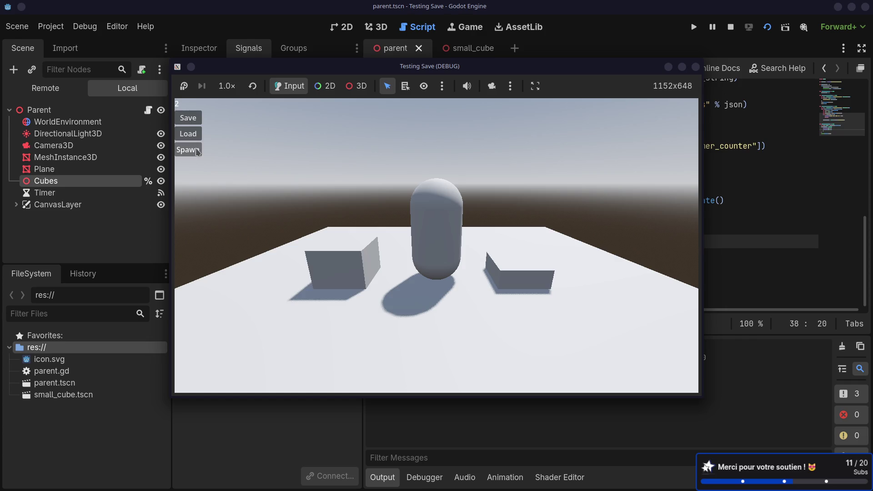
click(695, 66)
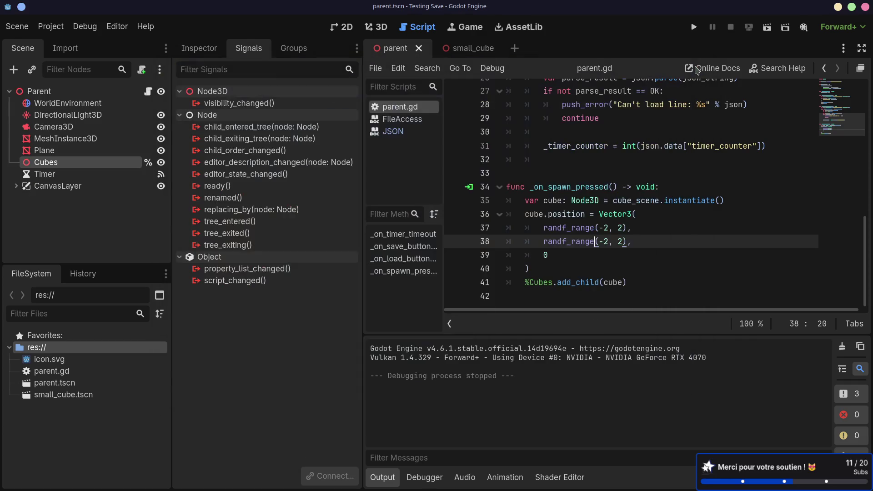
- Move Camera3D about half a metre back along Z in the parent scene's 3D view
click(401, 52)
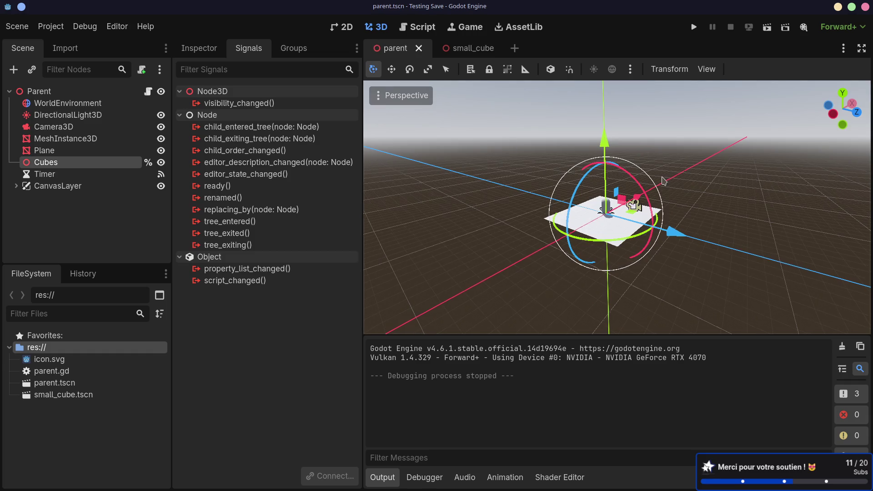
key(KP_6)
key(KP_6)
key(KP_6)
scroll(463, 171, up, 10)
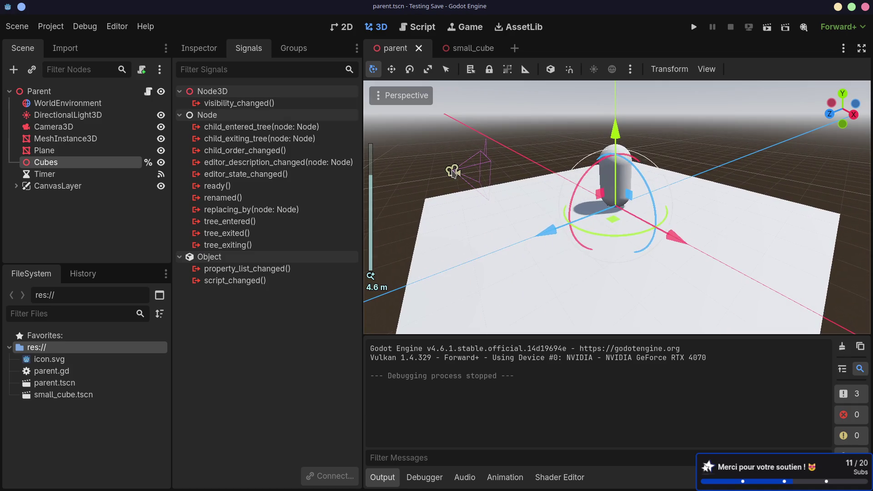
click(453, 171)
scroll(476, 181, down, 6)
key(f)
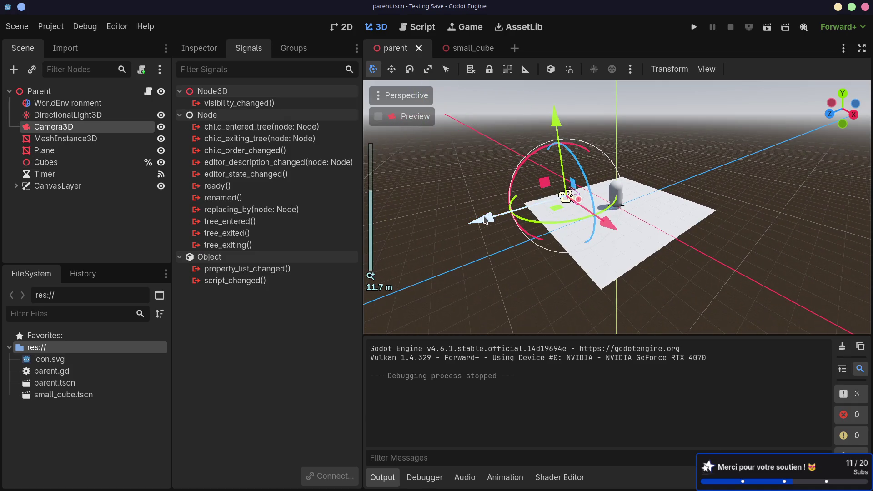
click(379, 116)
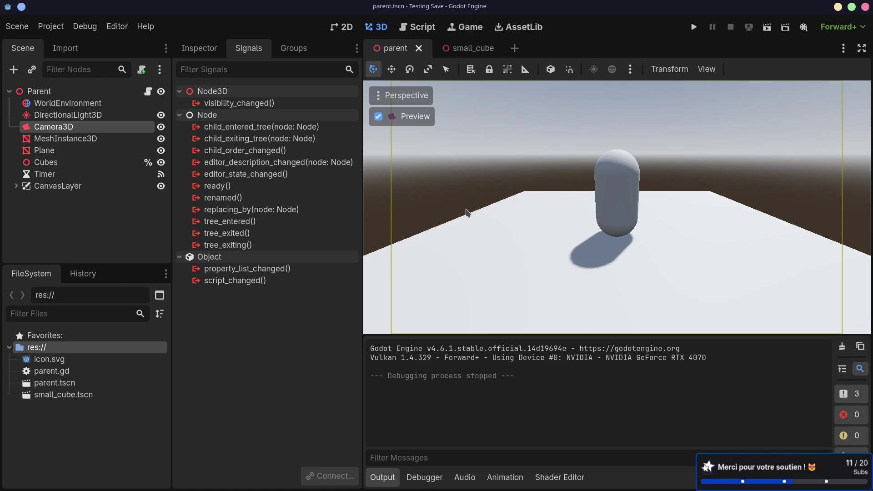
click(378, 116)
drag(490, 218, 410, 239)
- Run the scene again, spawn two cubes, and close the game
click(767, 26)
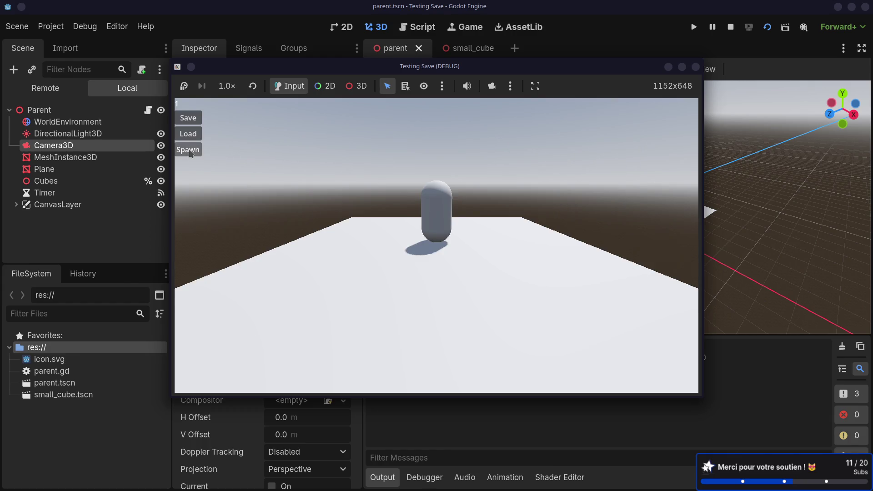
click(190, 153)
click(191, 153)
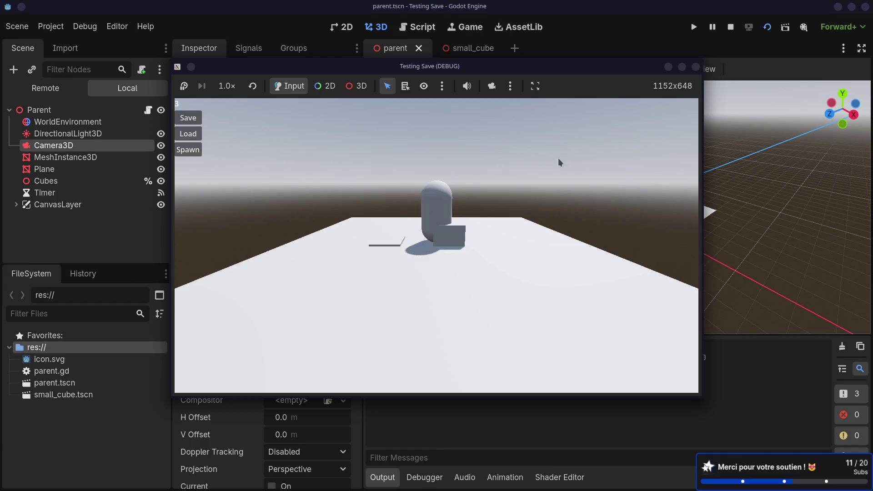
click(696, 67)
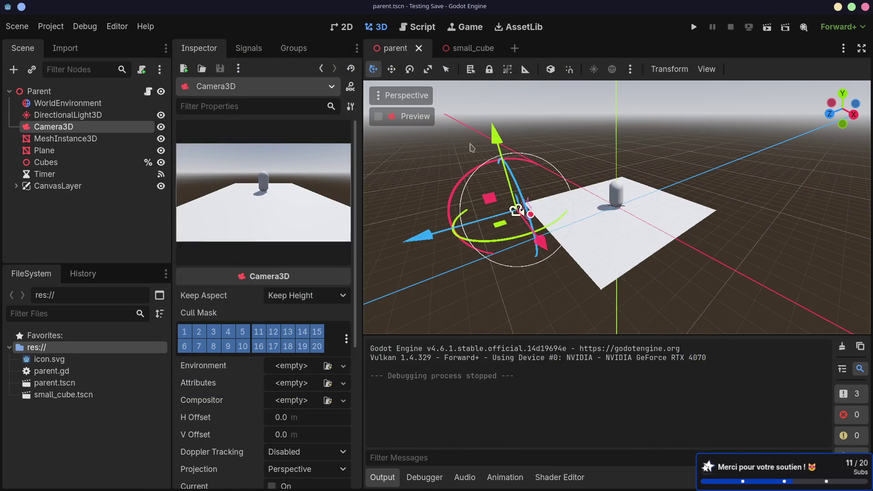
- Reorder the Vector3 arguments to randf_range(-2, 2), 0, randf_range(-2, 2) and save
click(429, 32)
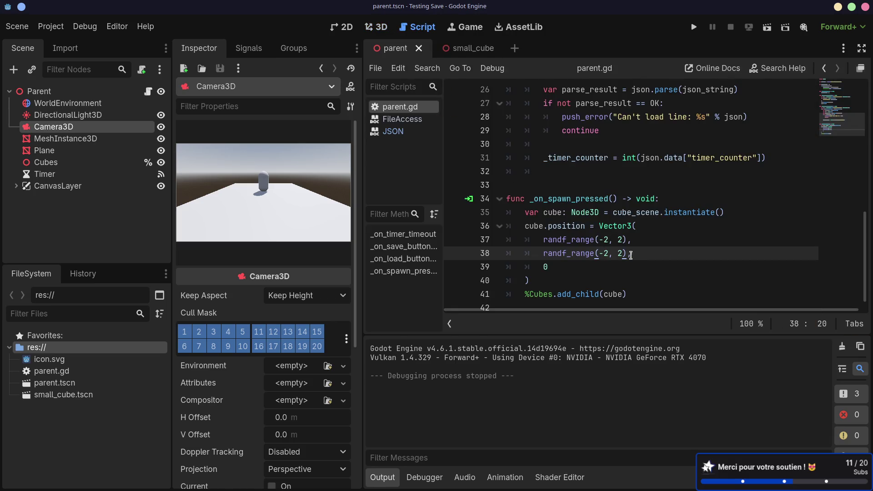
drag(642, 254, 649, 242)
key(ctrl+x)
key(Down)
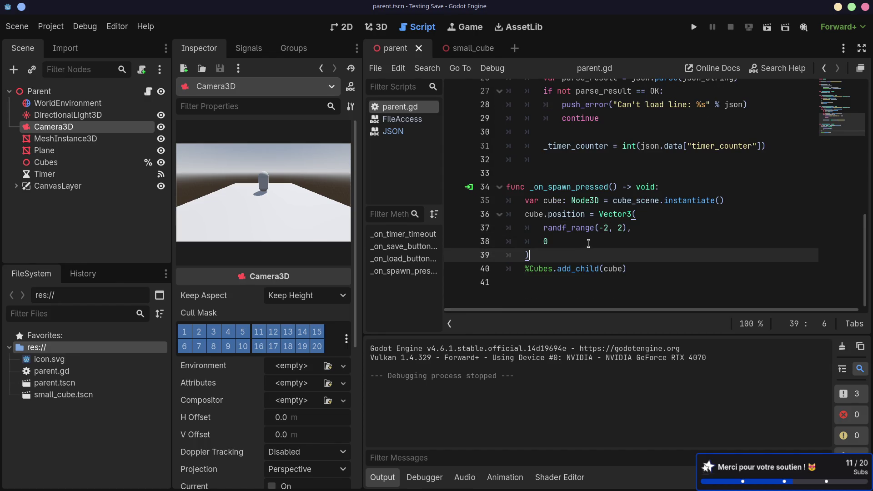
key(ctrl+v)
click(585, 249)
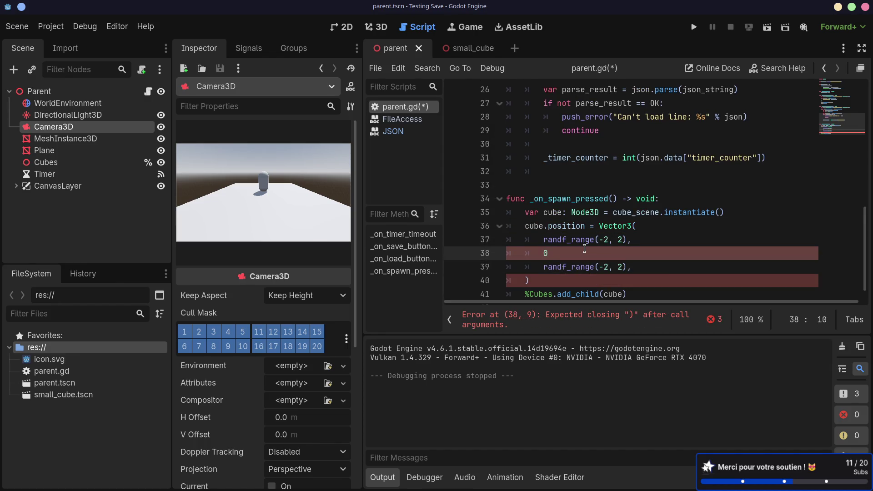
key(Down)
click(650, 266)
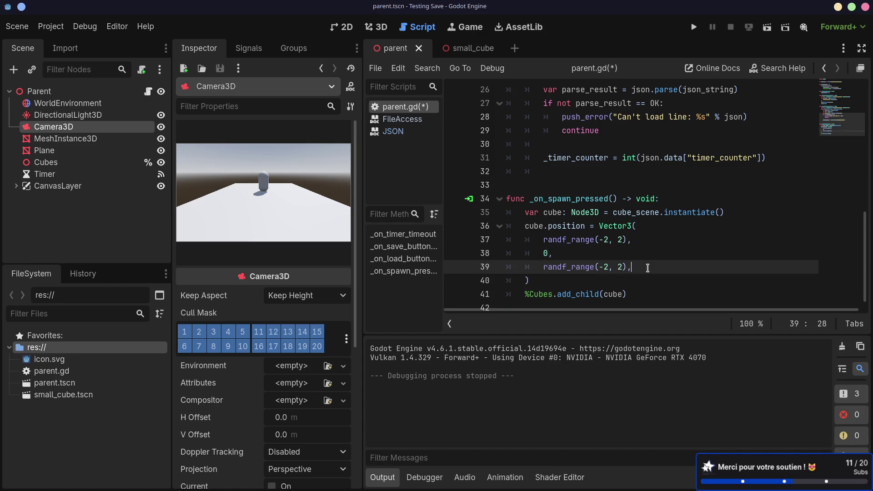
text(s)
key(BackSpace)
key(ctrl+s)
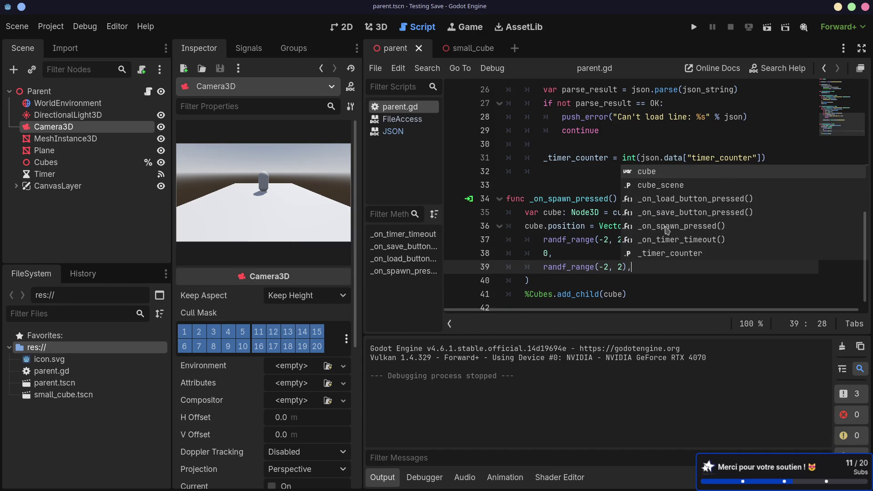
- Run the scene, spawn five cubes to check they scatter across the plane, and close it
click(767, 27)
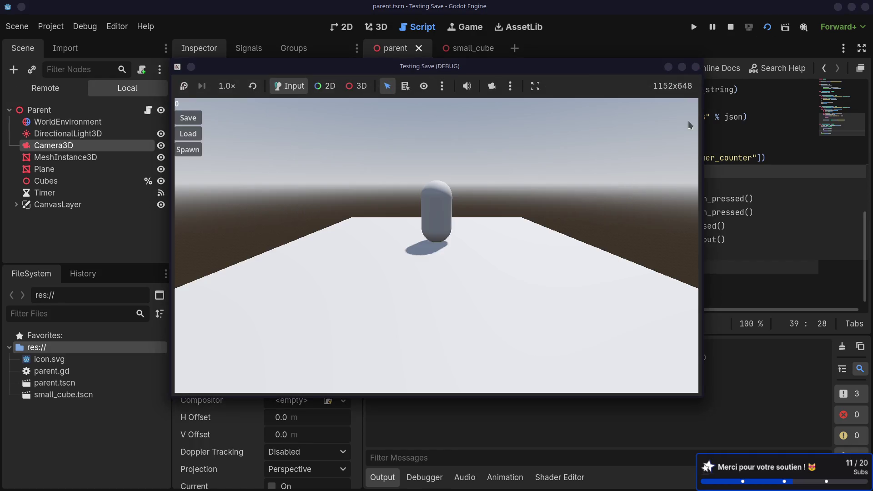
click(185, 151)
click(185, 151)
click(185, 152)
click(185, 151)
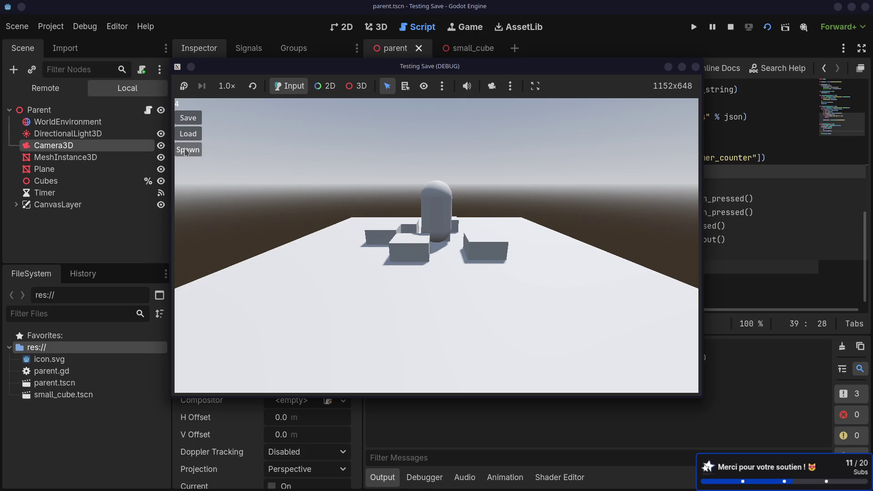
click(185, 152)
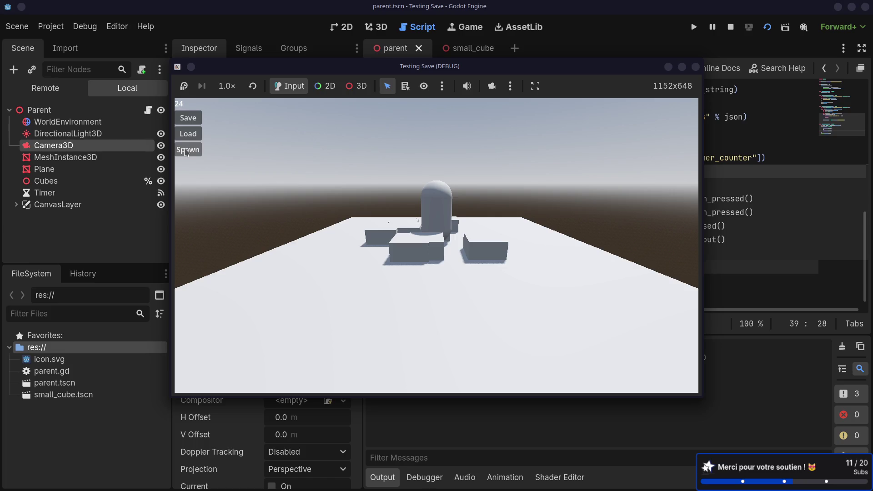
click(695, 67)
click(585, 226)
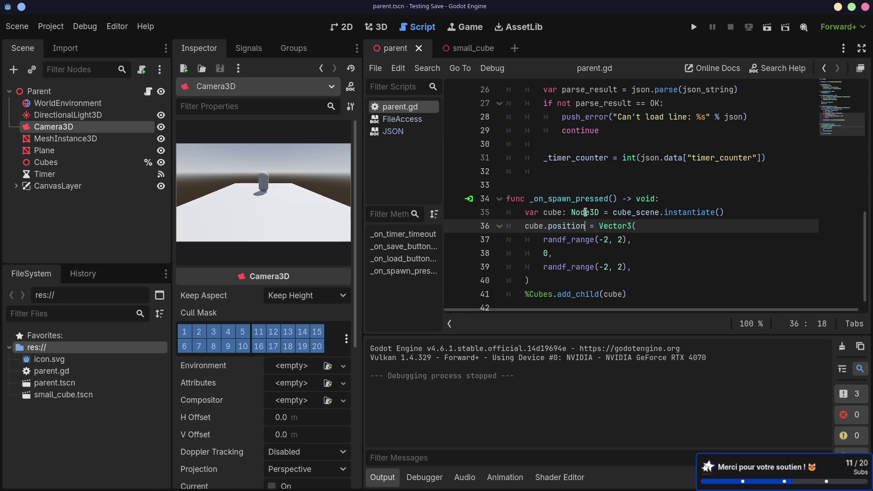
scroll(585, 213, up, 2)
click(644, 229)
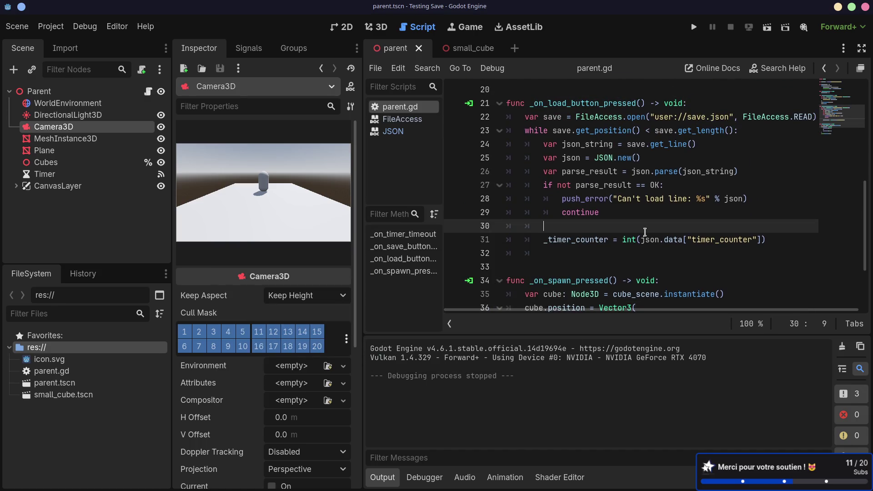
scroll(644, 232, up, 2)
scroll(645, 232, down, 1)
scroll(645, 232, up, 3)
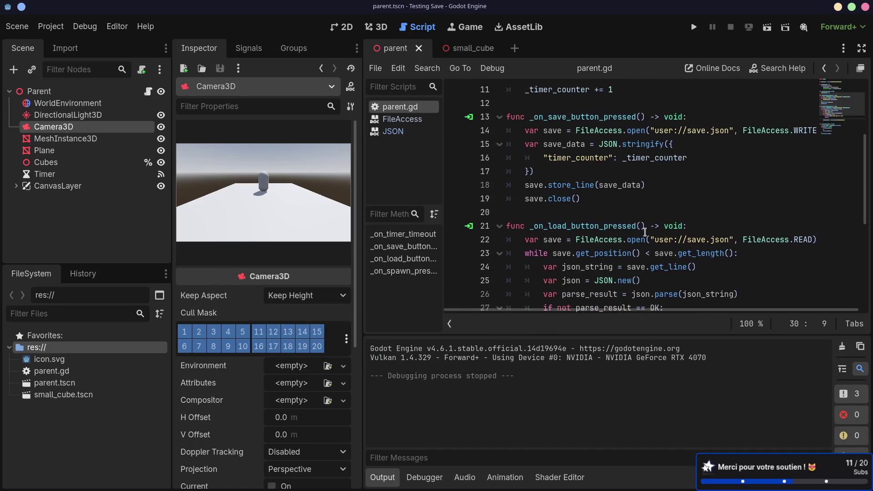
mouse_move(544, 198)
mouse_down()
mouse_move(622, 199)
mouse_move(610, 198)
mouse_up()
click(610, 198)
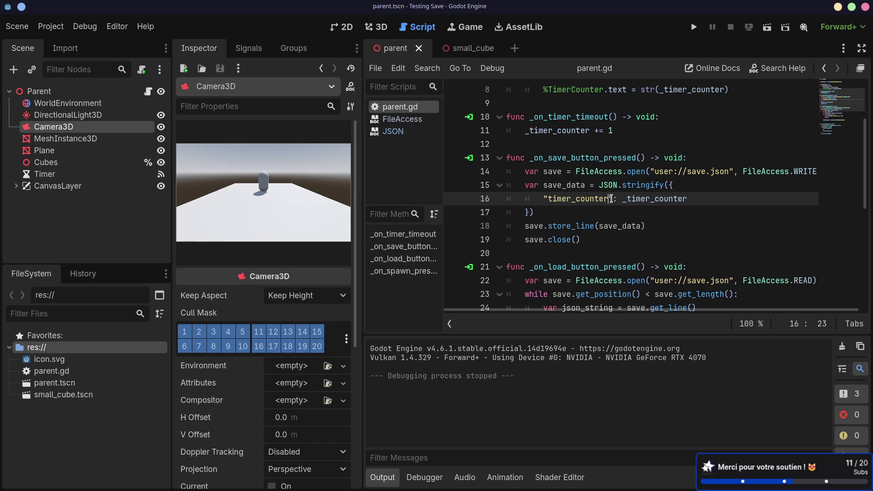
click(541, 214)
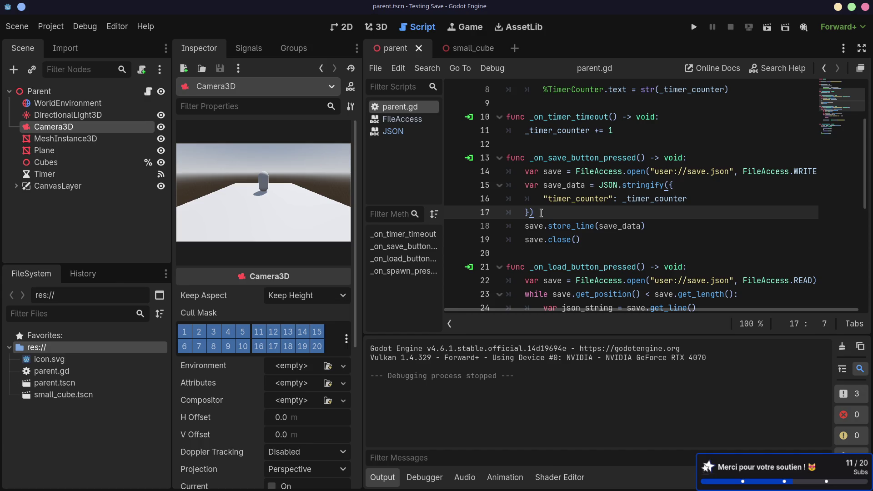
drag(544, 199, 614, 198)
click(621, 217)
mouse_move(620, 221)
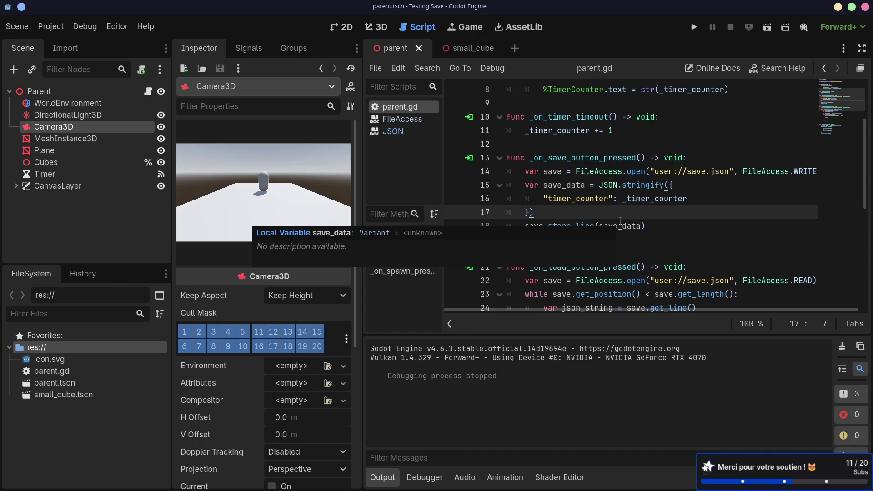
double_click(589, 200)
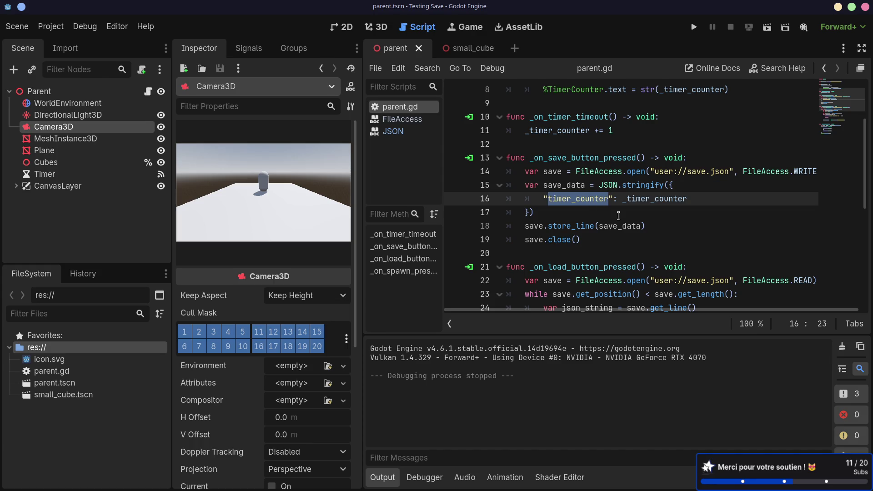
click(583, 222)
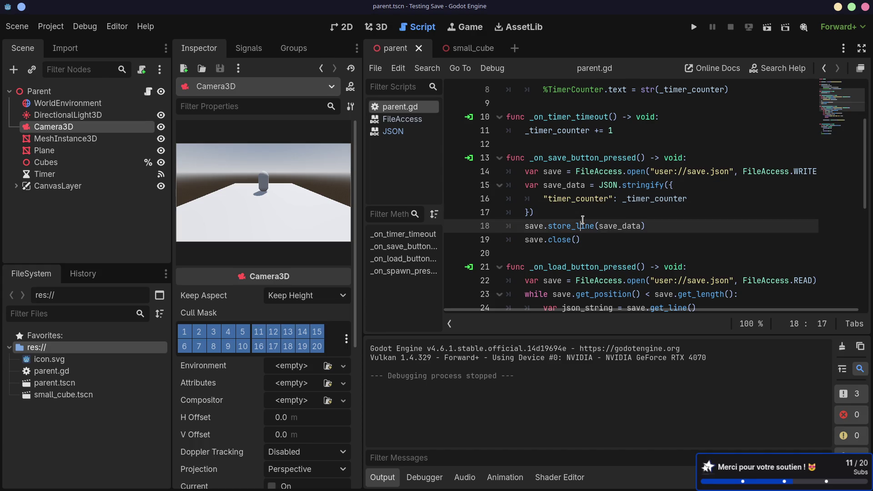
double_click(608, 186)
double_click(642, 185)
double_click(608, 199)
double_click(654, 199)
double_click(603, 201)
- Open save.json in Neovim and write a "type": "static" entry on line 1
key(alt+Tab)
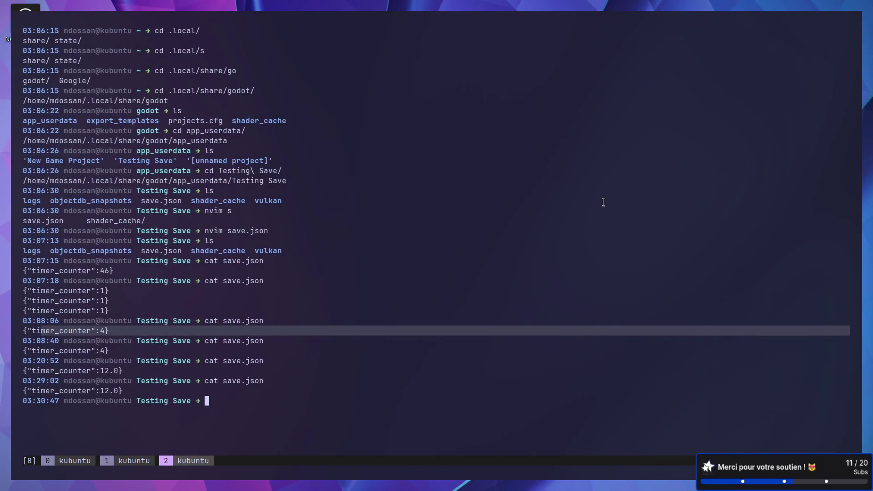
text(nvim save.json)
key(Return)
text(a)
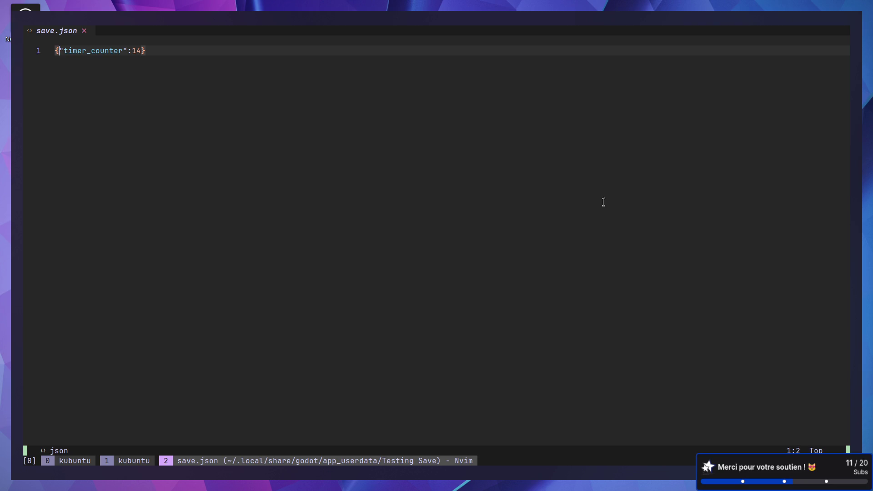
text("type)
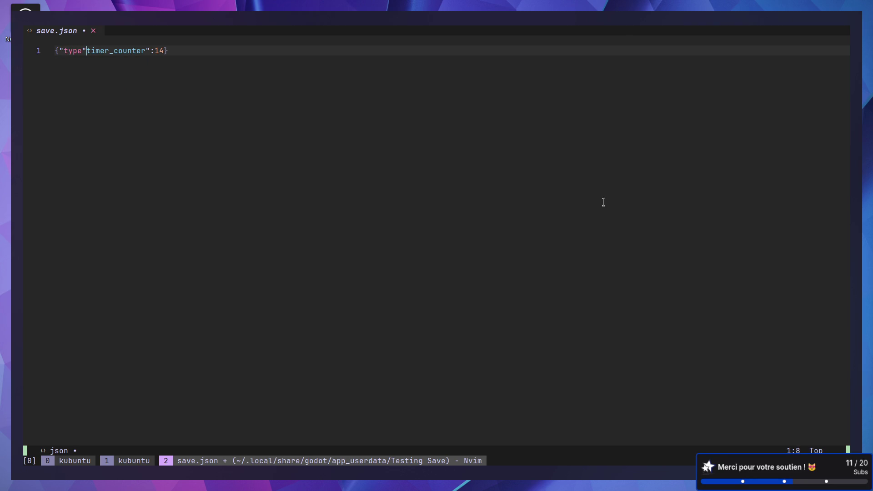
text(", ")
key(BackSpace)
text(: ")
text(static)
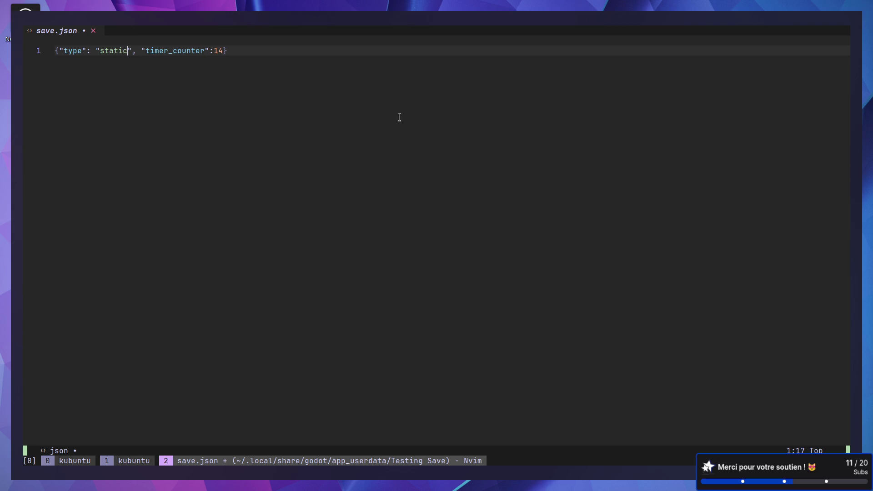
key(Escape)
key(h)
- Duplicate the line as a "resource" type entry with "resource": "res://small_cube"
key(y)
key(y)
key(p)
key(W)
key(c)
key(i)
key(quotedbl)
text(resource")
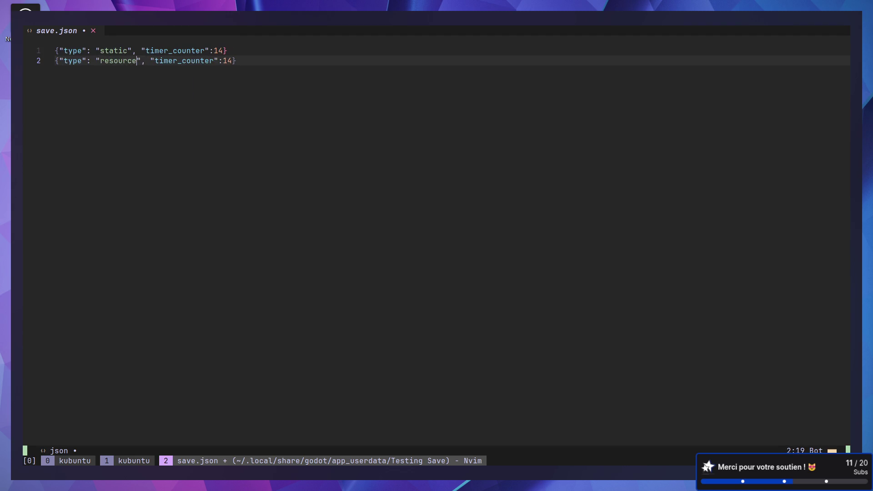
text(, ")
text(res",)
key(Tab)
key(Return)
text(: ")
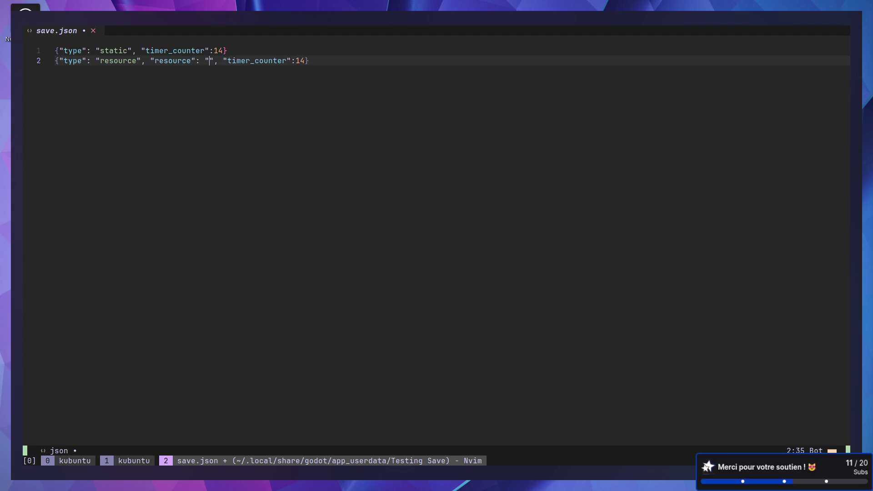
text(res://)
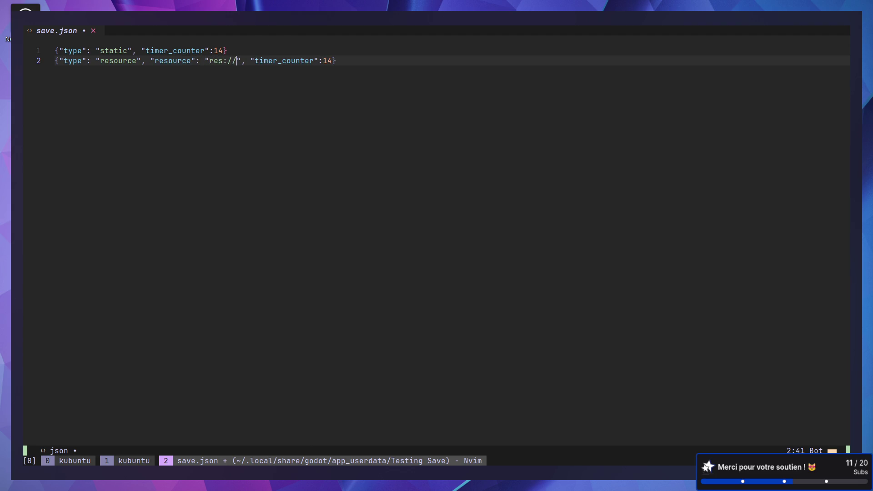
text(small_cube)
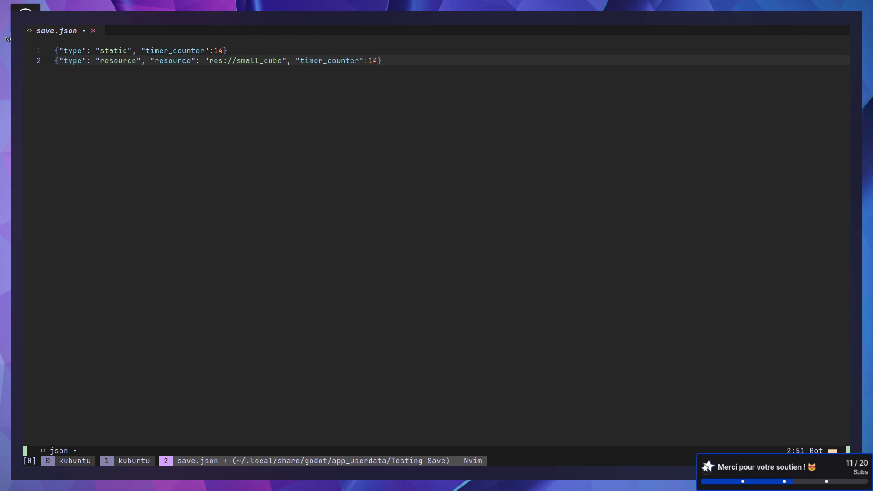
- Rename the timer_counter key on line 2 of save.json to resouce_data
mouse_move(205, 61)
mouse_down()
mouse_move(292, 61)
mouse_move(282, 55)
mouse_up()
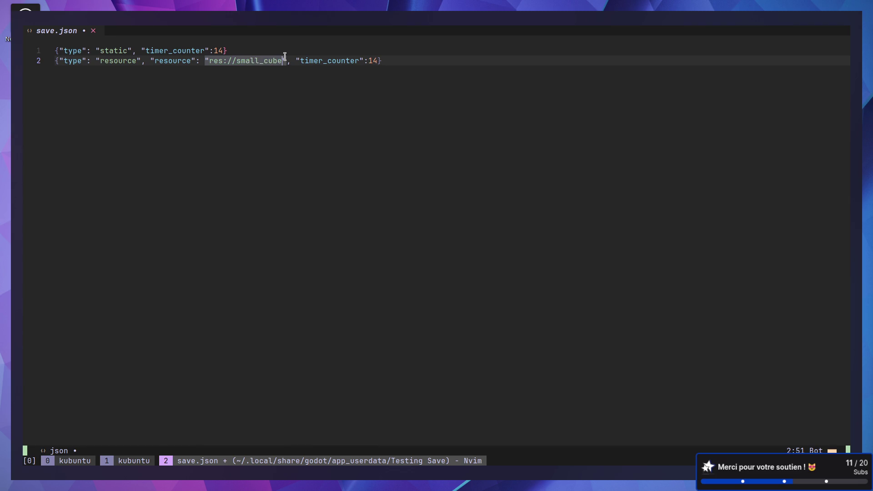
click(288, 53)
double_click(323, 61)
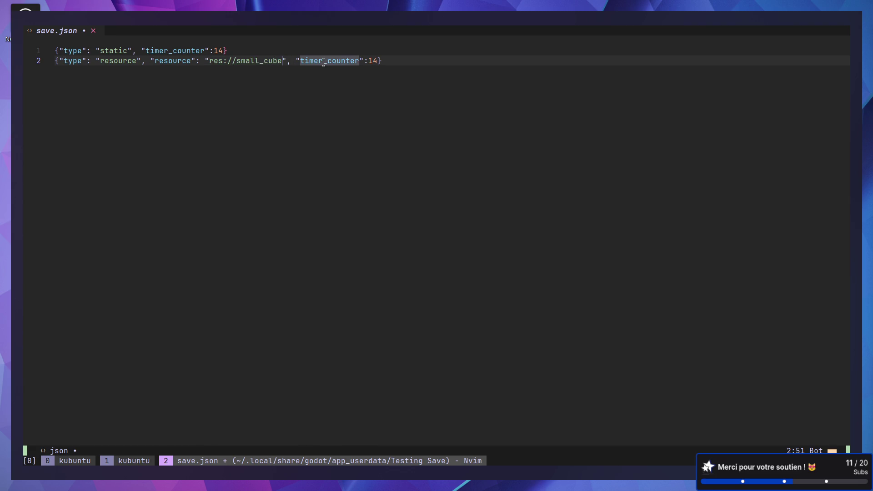
text(res)
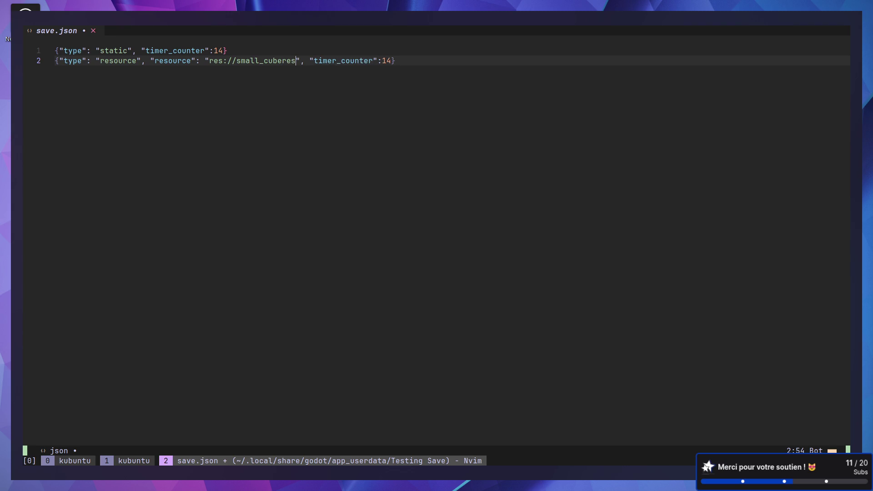
key(BackSpace)
key(BackSpace)
key(BackSpace)
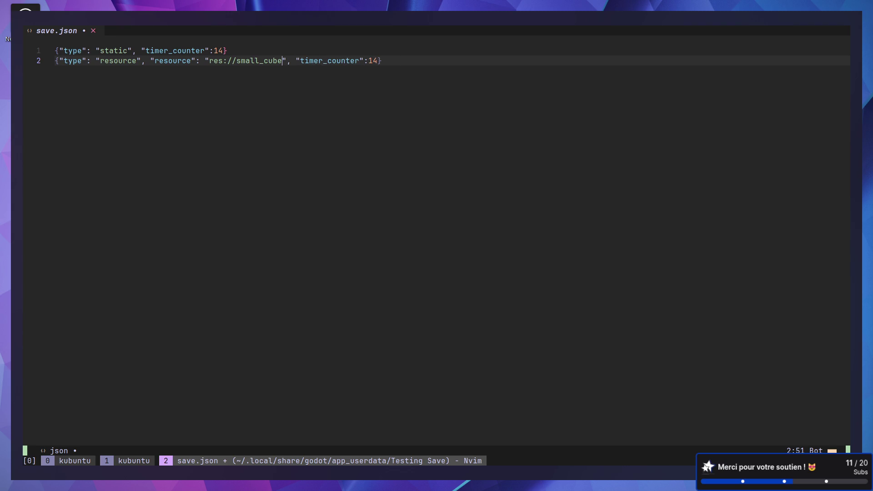
double_click(316, 61)
key(Escape)
key(w)
key(w)
key(w)
text(ciw)
text(resouce_da)
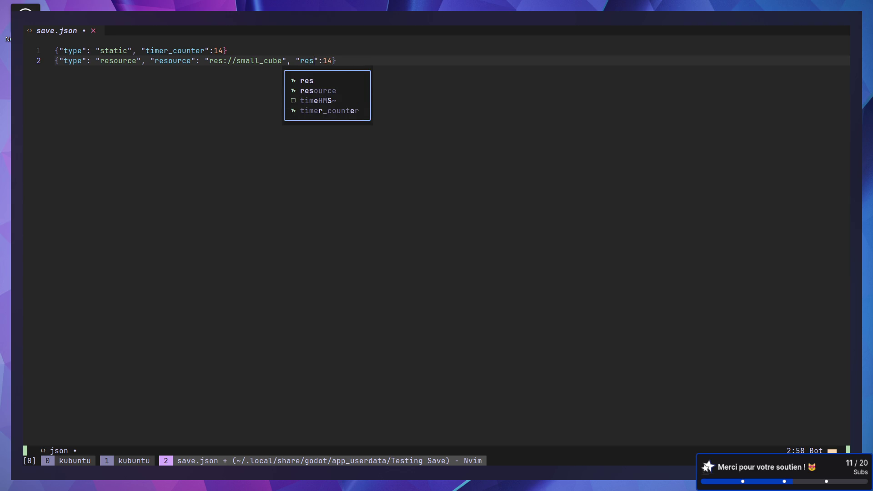
text(ta)
key(Escape)
- Replace the resouce_data value on line 2 with an empty {} object
key(l)
key(l)
key(l)
text(cw {)
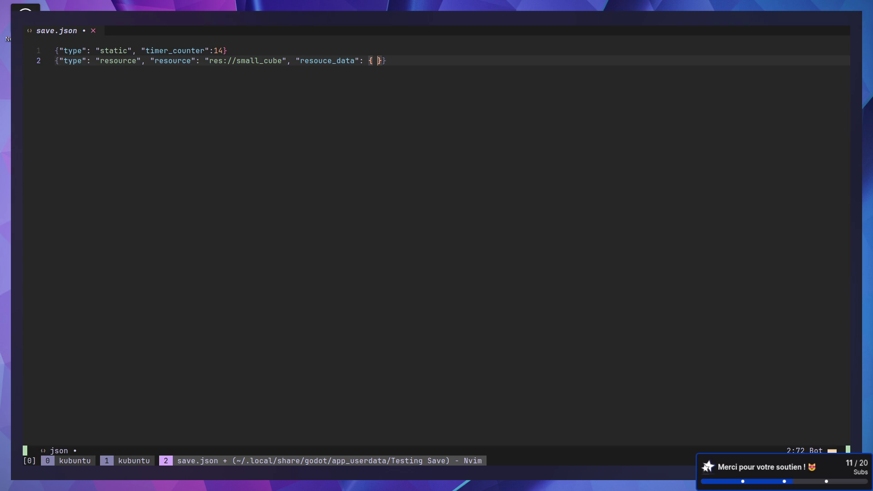
text( position: )
text(vajea;)
key(BackSpace)
key(BackSpace)
key(BackSpace)
key(Escape)
key(d)
key(i)
key(braceleft)
key(k)
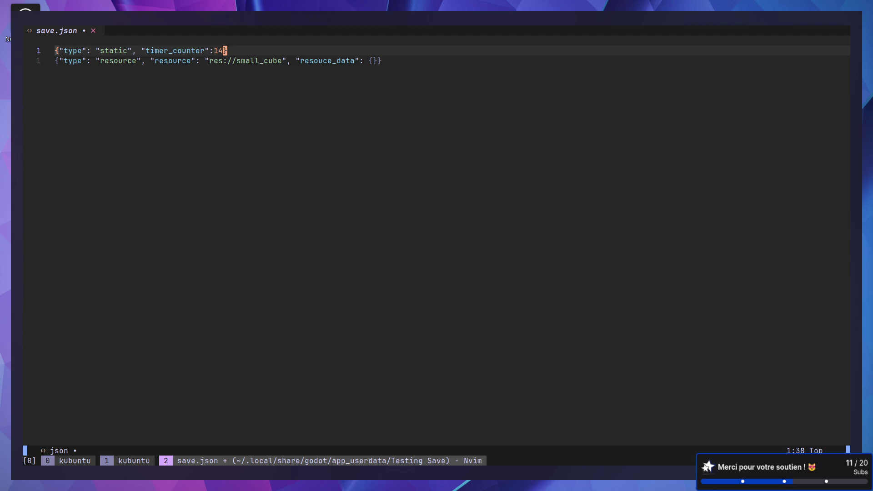
key(j)
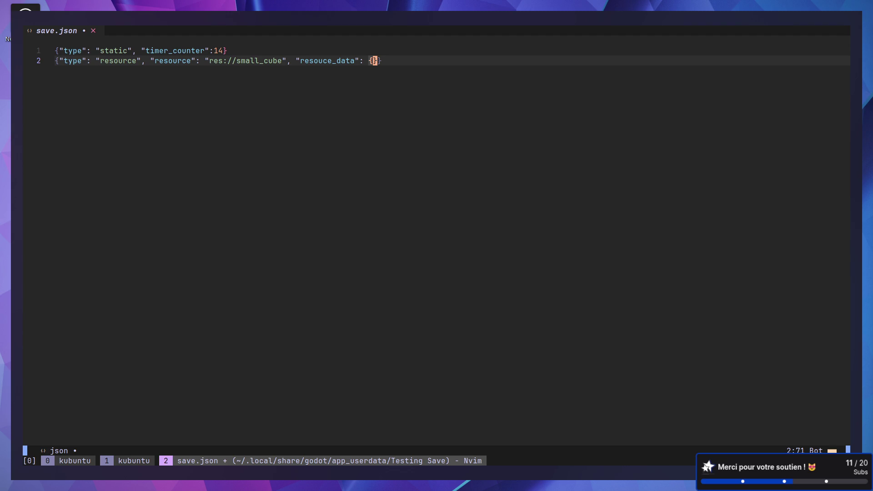
- Enlarge the terminal text, save save.json with :w, and return to the Godot editor
key(ctrl+plus)
key(ctrl+plus)
key(ctrl+plus)
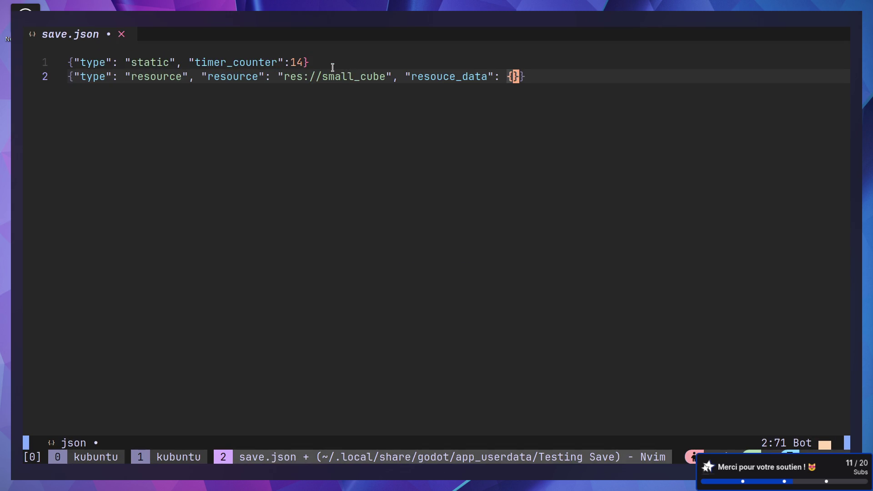
key(h)
key(k)
key(j)
key(0)
key(w)
key(w)
key(w)
key(w)
key(w)
key(w)
key(w)
key(w)
key(w)
key(w)
key(w)
key(w)
key(g)
key(g)
key(w)
key(w)
key(w)
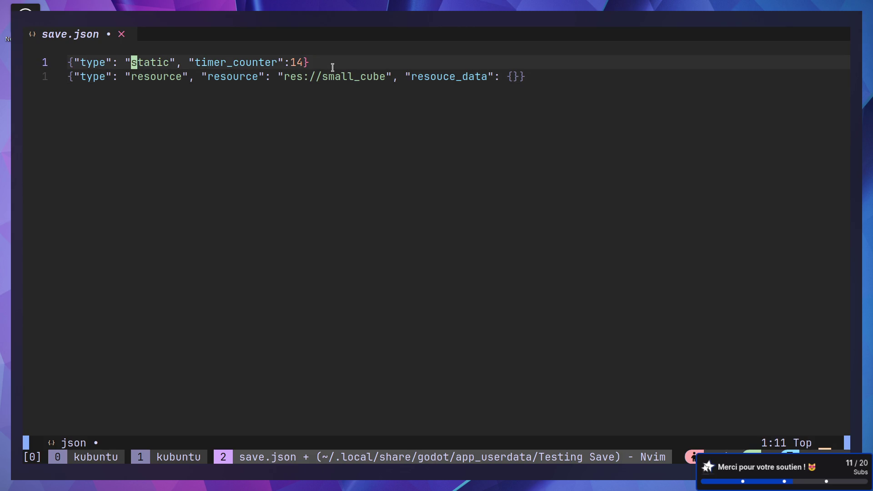
key(v)
key(e)
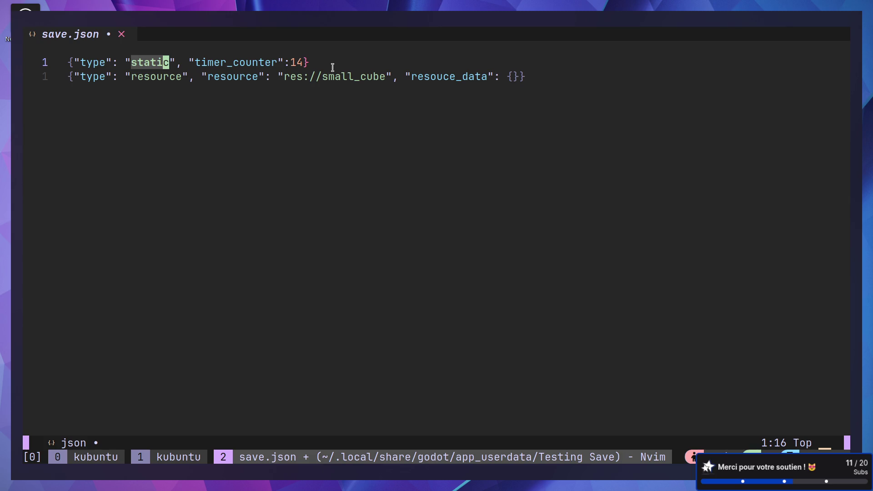
key(Escape)
text(jk:w)
key(Return)
key(super+Right)
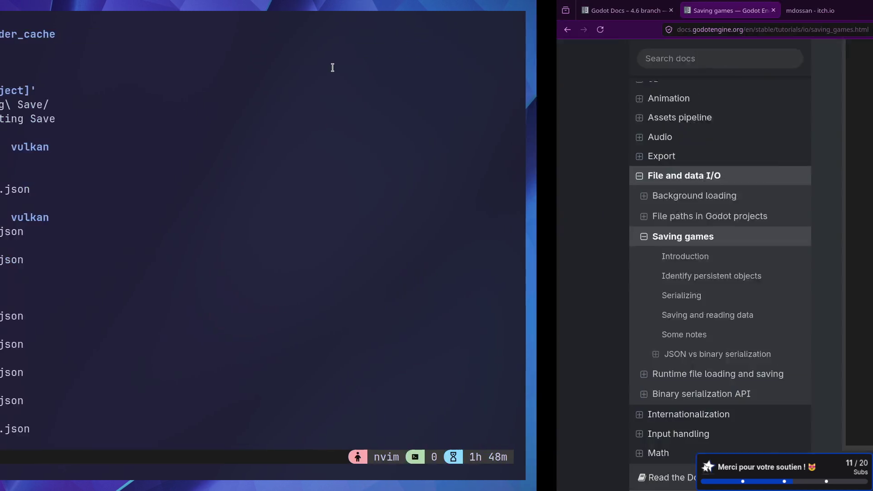
key(super+Right)
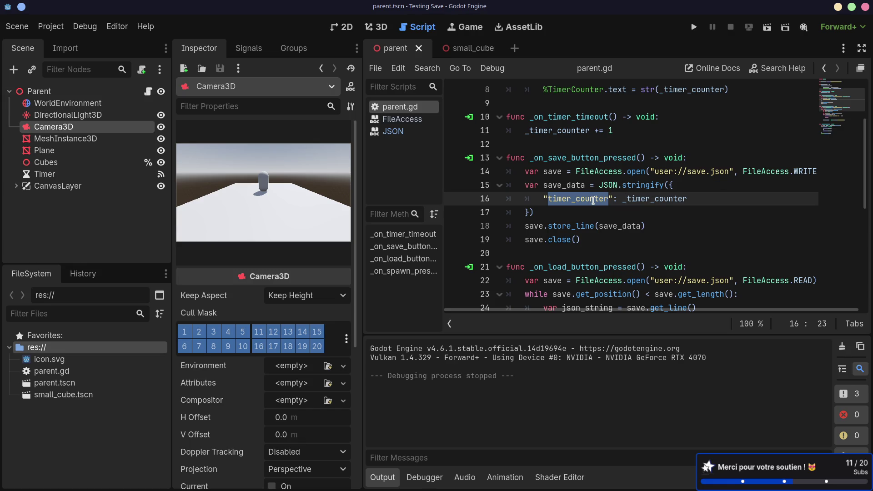
- In the small_cube scene, select the SmallCube root node and show its groups
click(469, 49)
click(90, 93)
click(160, 70)
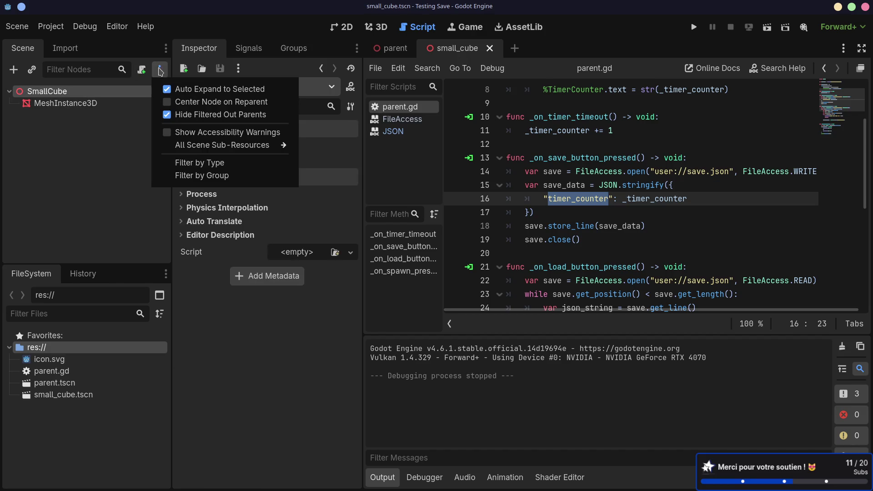
click(160, 71)
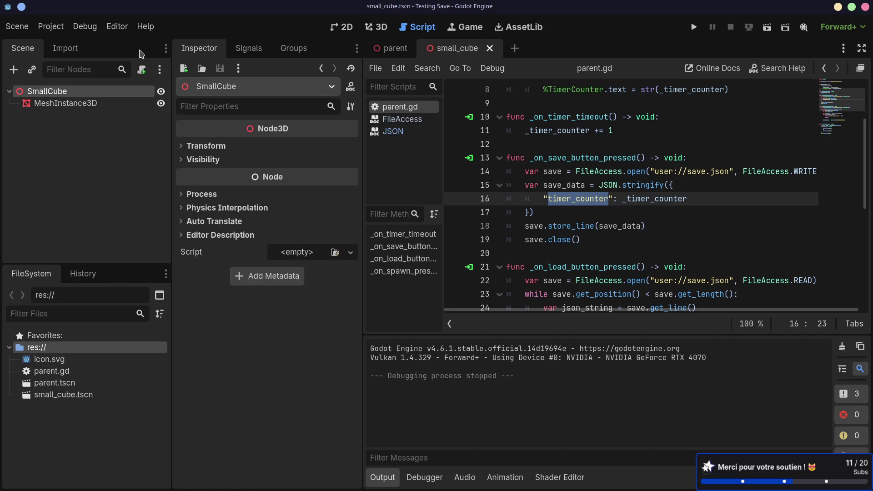
click(278, 50)
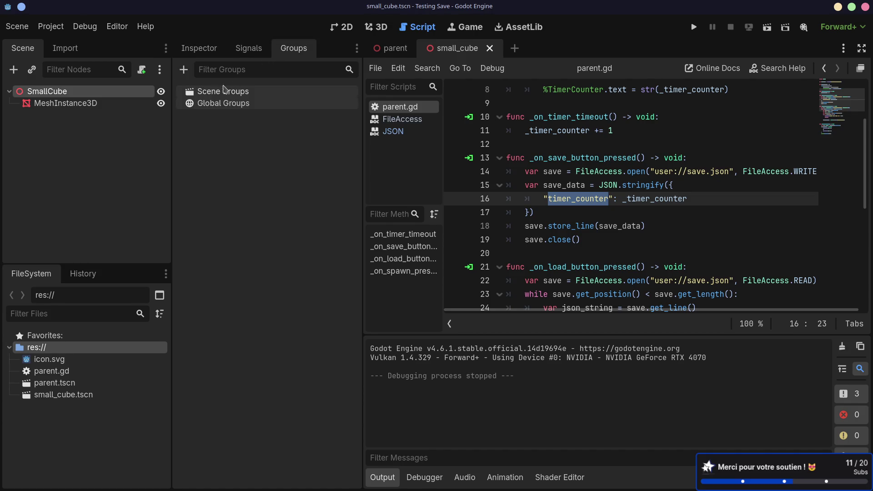
- Create a new global group named persist containing SmallCube
click(183, 70)
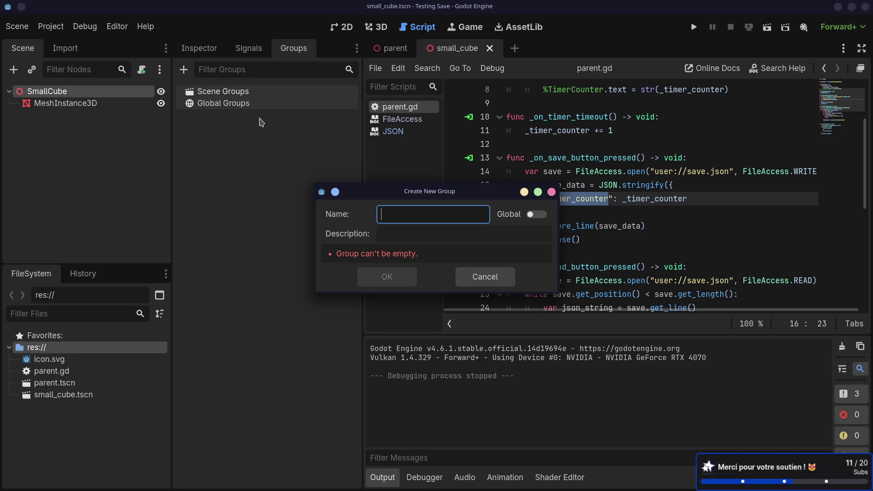
text(persist)
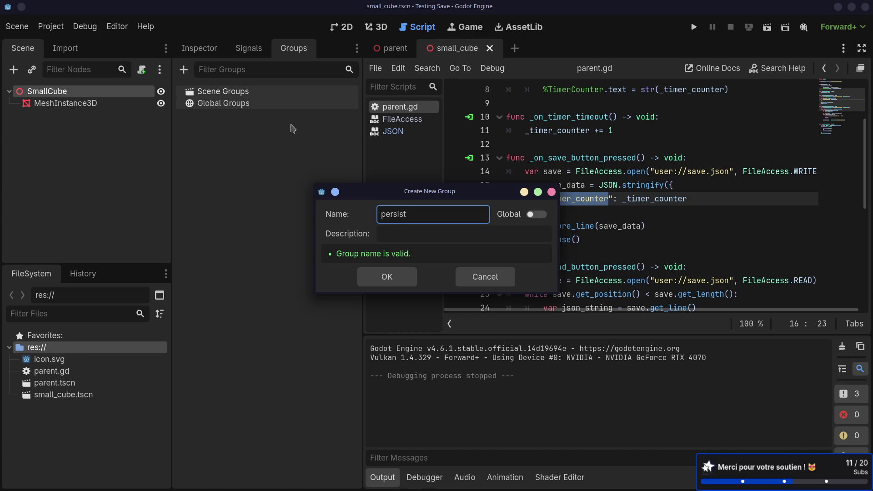
click(537, 218)
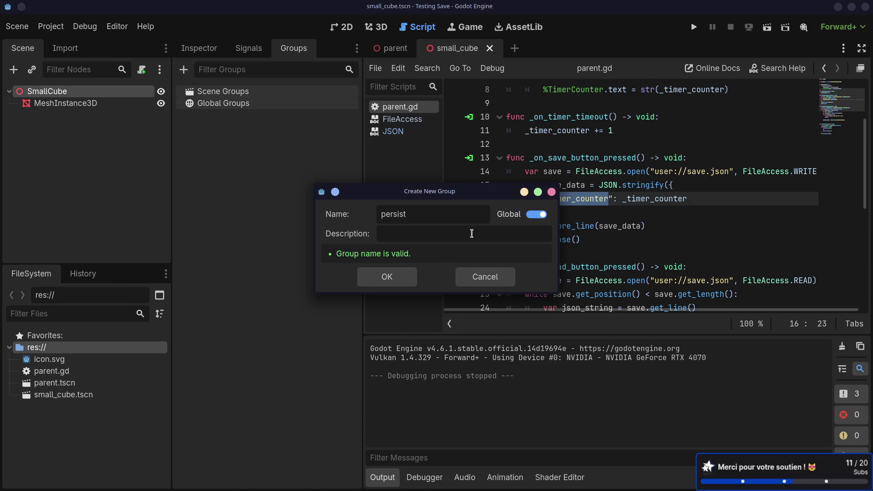
click(399, 276)
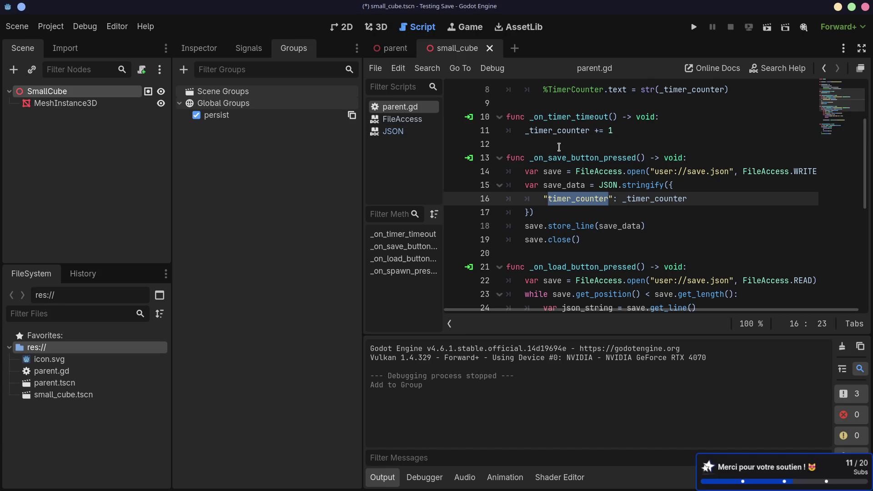
drag(653, 226, 504, 183)
- Insert blank lines after the save.store_line(save_data) call in parent.gd
click(653, 227)
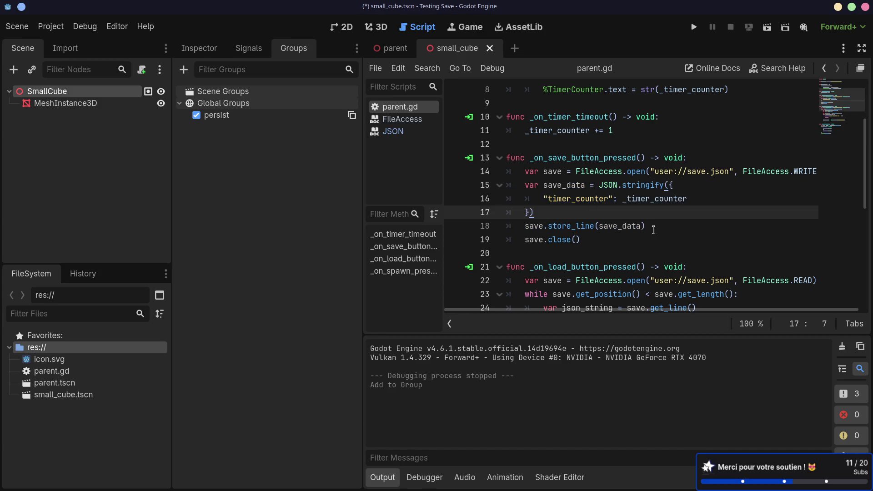
key(Return)
key(Return)
key(Up)
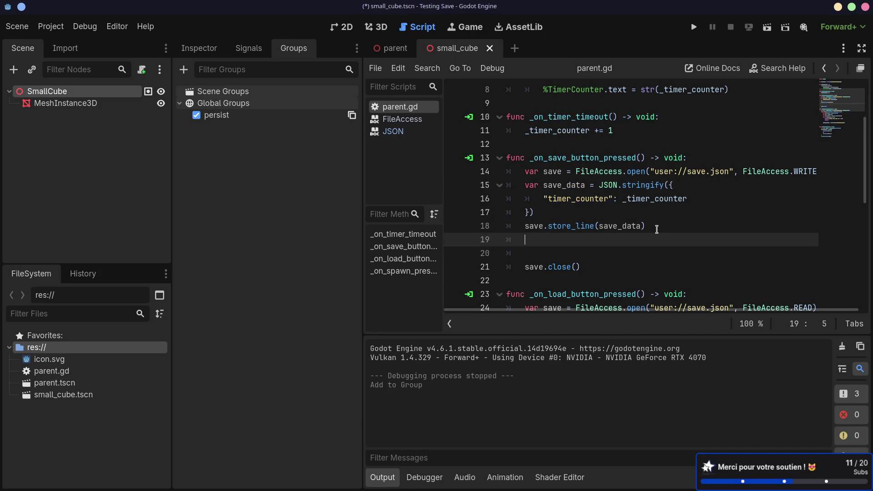
key(Return)
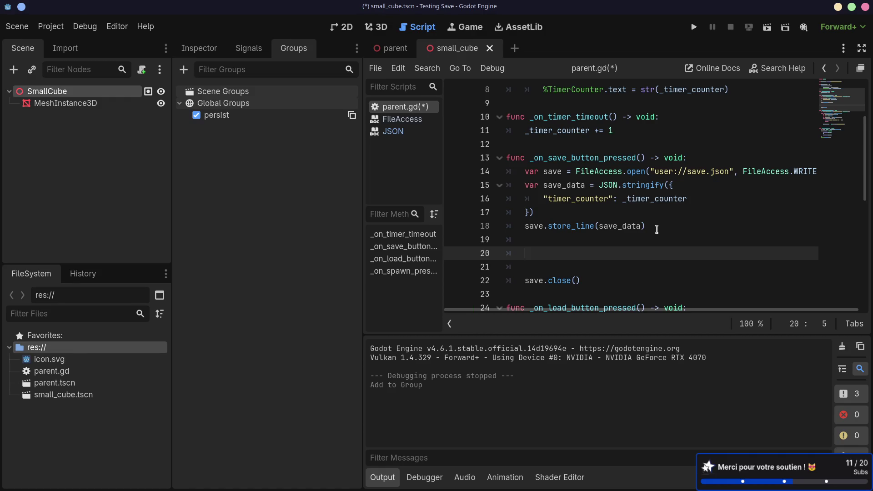
text(sa)
key(BackSpace)
key(BackSpace)
- Write get_tree().get_nodes_in_group("") on the new line, checking the Saving games docs
key(alt+Tab)
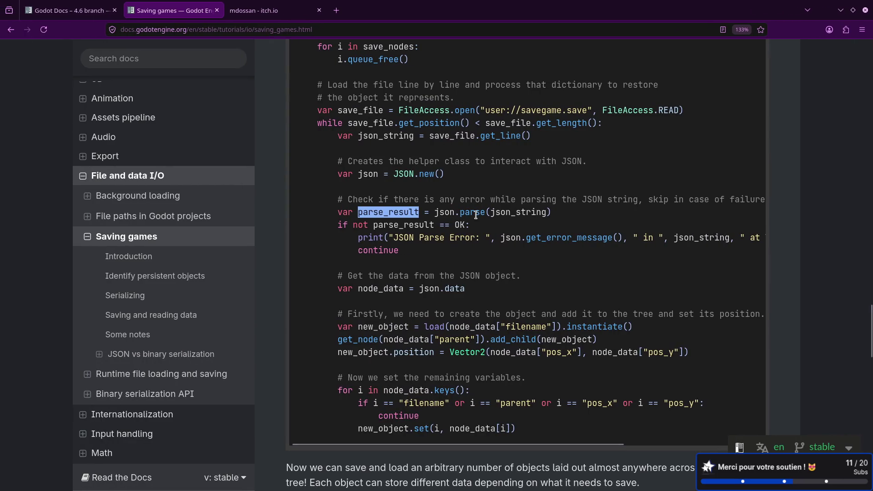
scroll(476, 214, up, 3)
scroll(477, 218, up, 3)
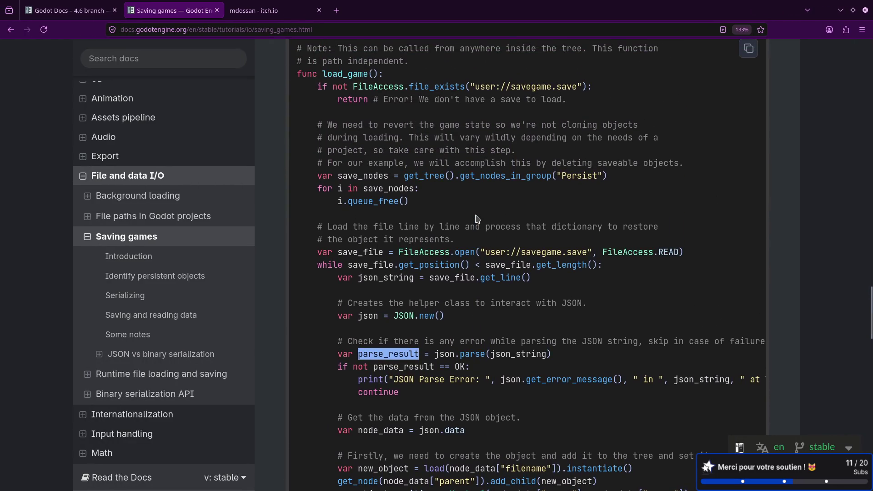
key(alt+Tab)
text(get_tree().)
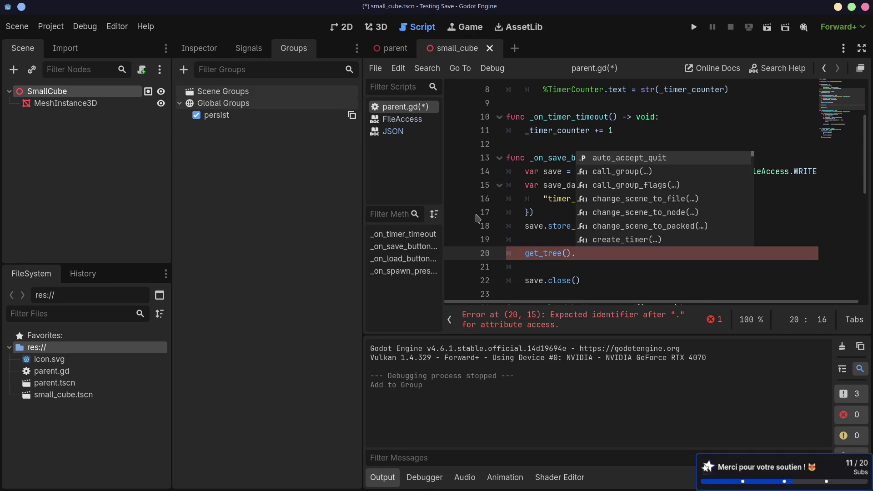
text(get_no)
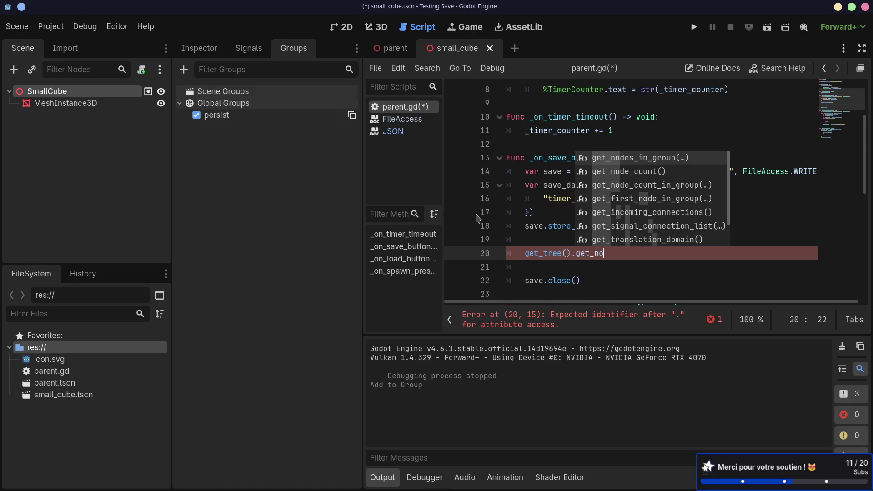
key(Return)
text(")
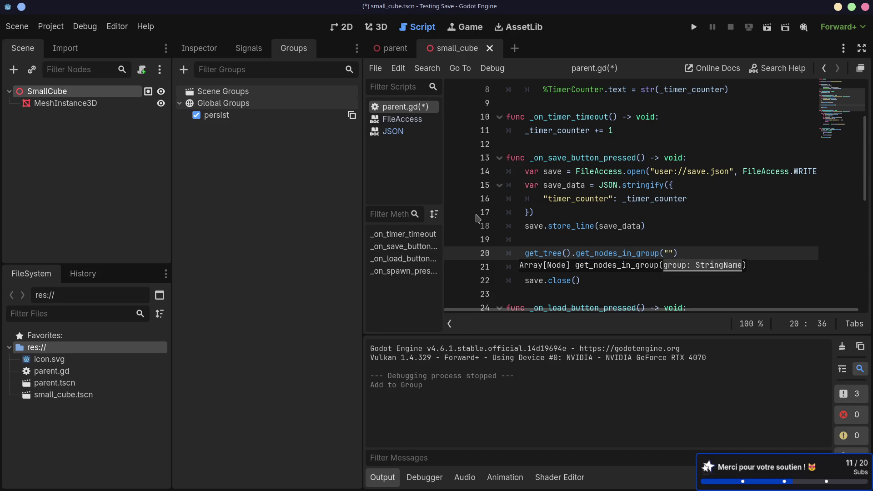
click(527, 256)
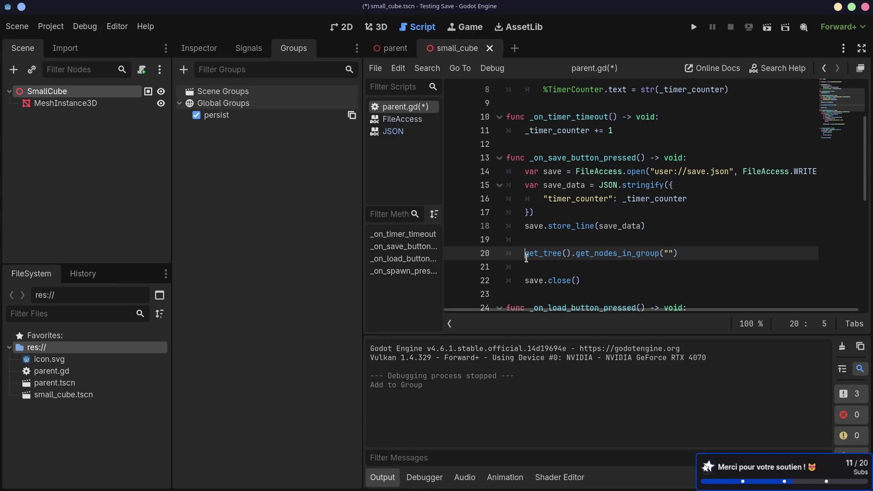
- Prefix the get_nodes_in_group call on line 20 with var nodes =
text(var )
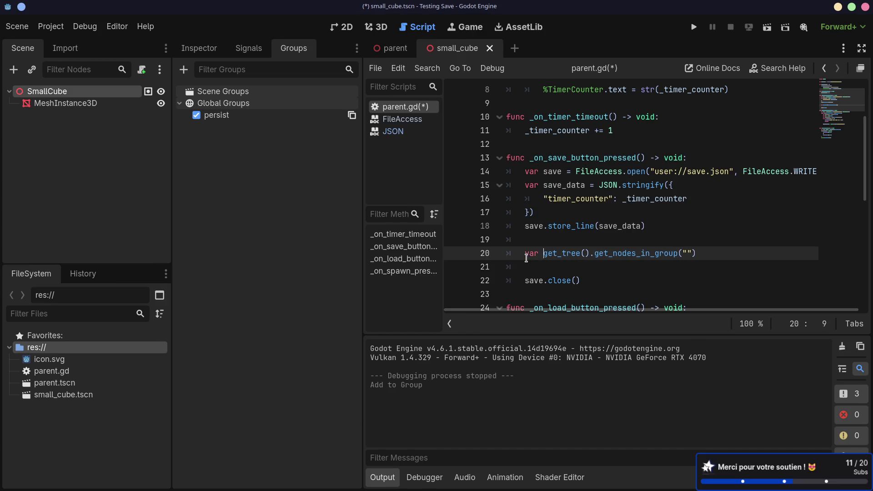
text(nodes =)
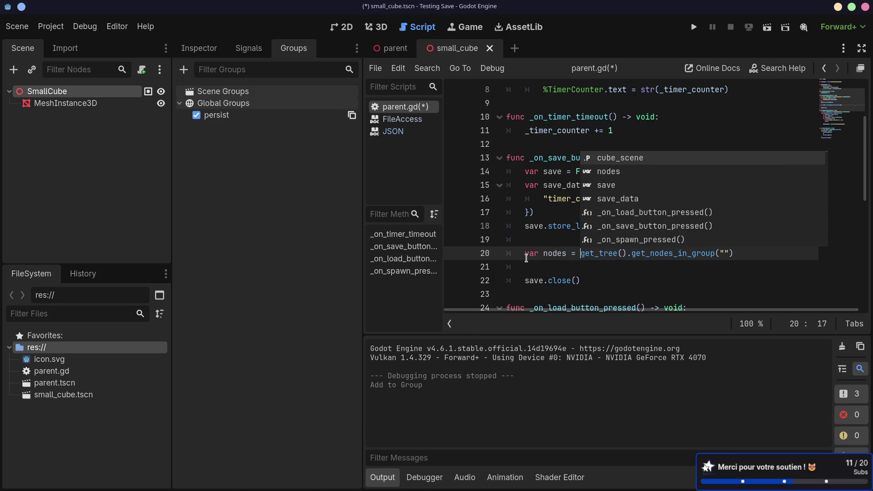
key(ctrl+super+Left)
key(ctrl+super+Left)
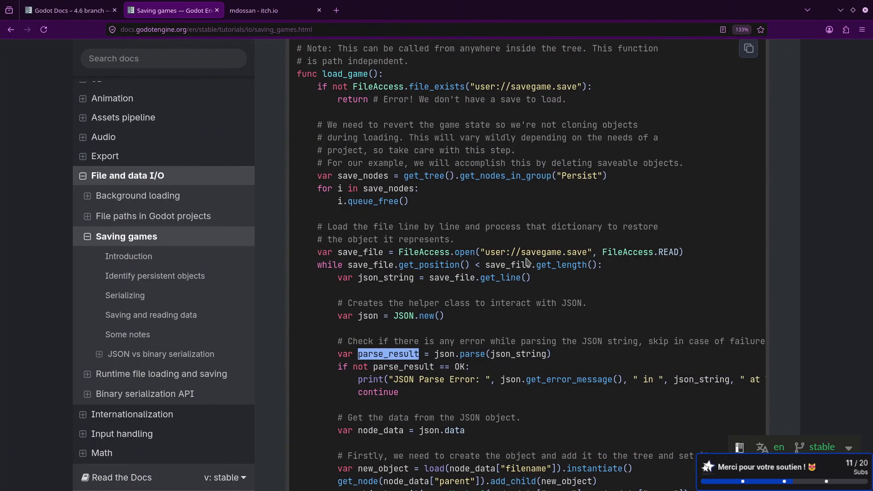
key(ctrl+super+Right)
key(ctrl+super+Right)
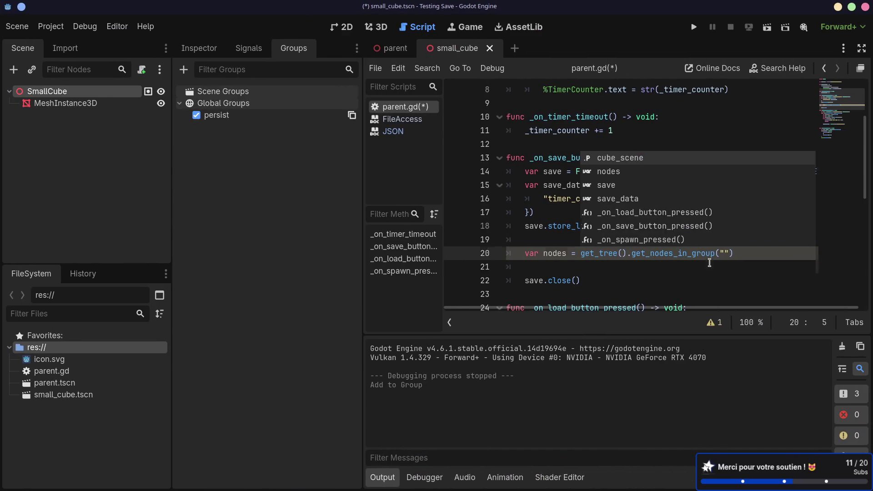
- Add a for node in nodes: loop below line 20
click(754, 251)
key(Return)
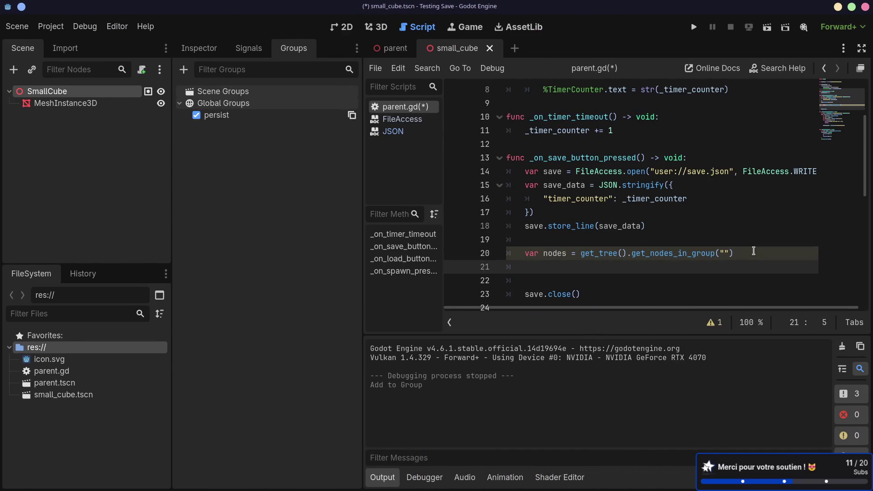
text(fo)
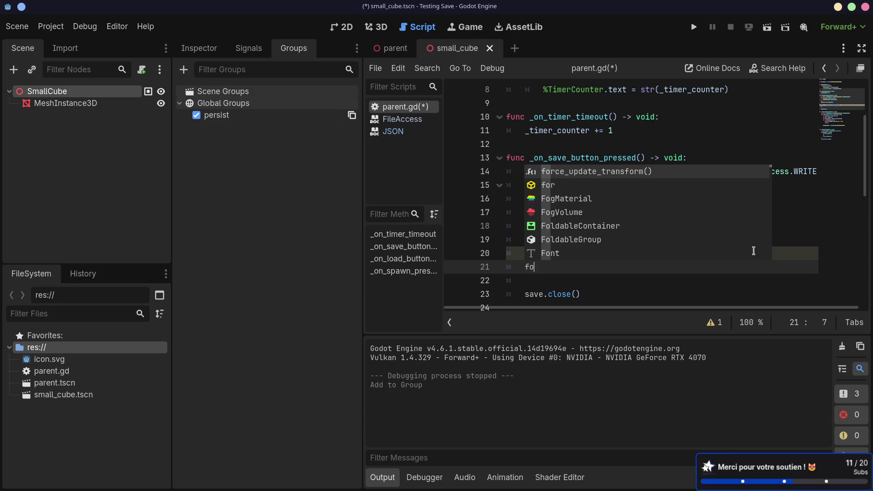
text(r)
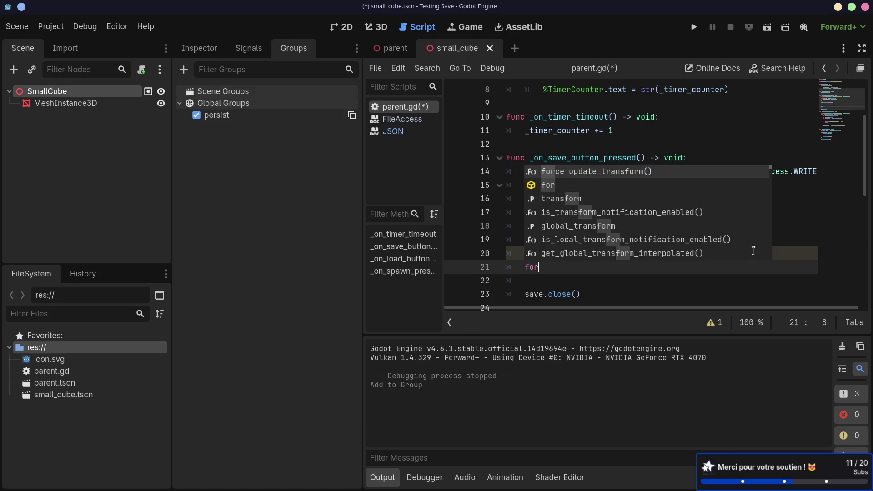
text( node in node)
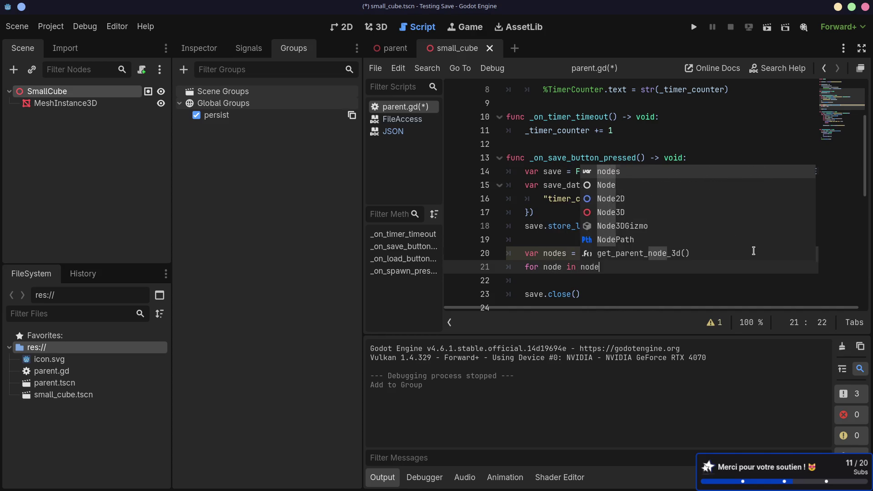
text(s:)
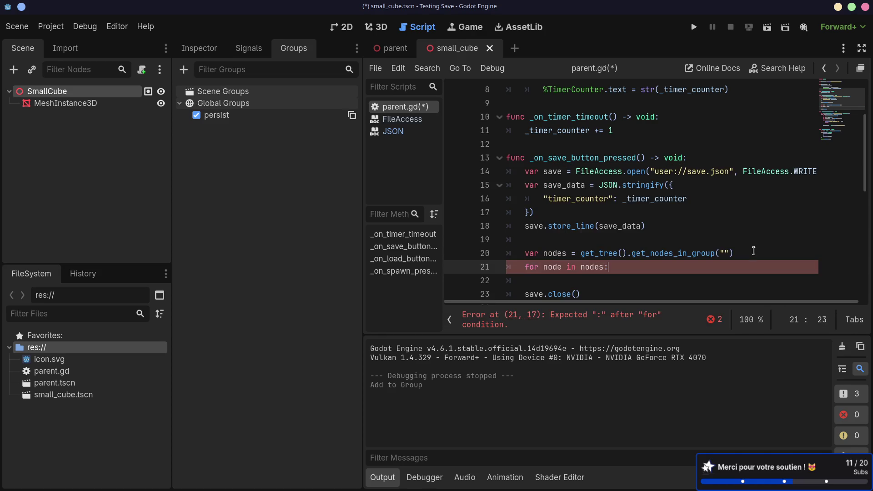
key(Return)
key(alt+Tab)
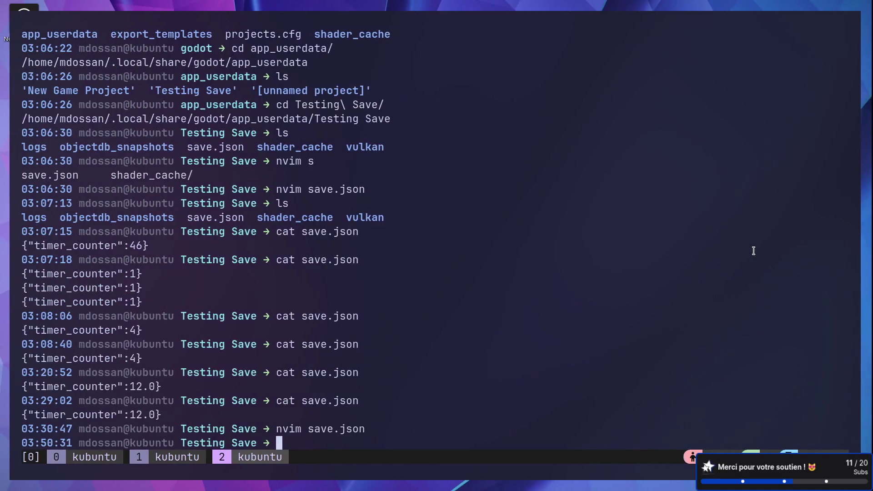
key(alt+Tab)
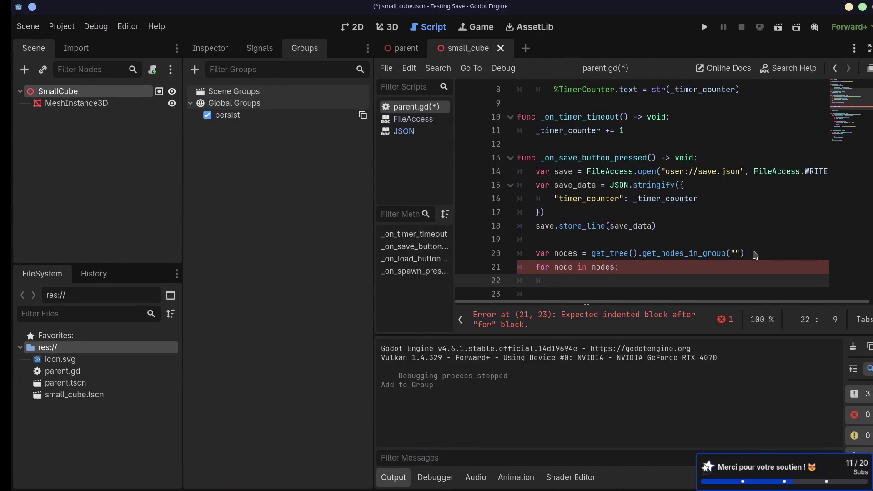
scroll(745, 245, down, 5)
scroll(727, 232, up, 3)
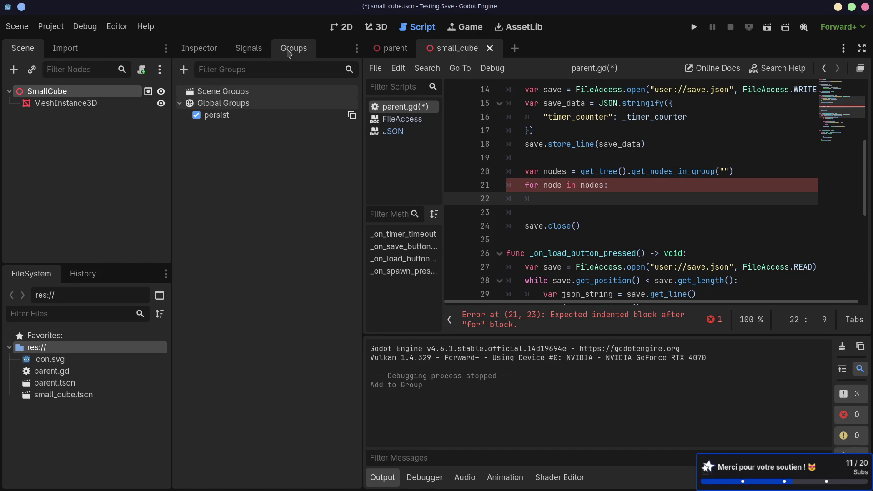
- Show SmallCube in the Inspector and try adding persist_resource metadata, then cancel
click(195, 49)
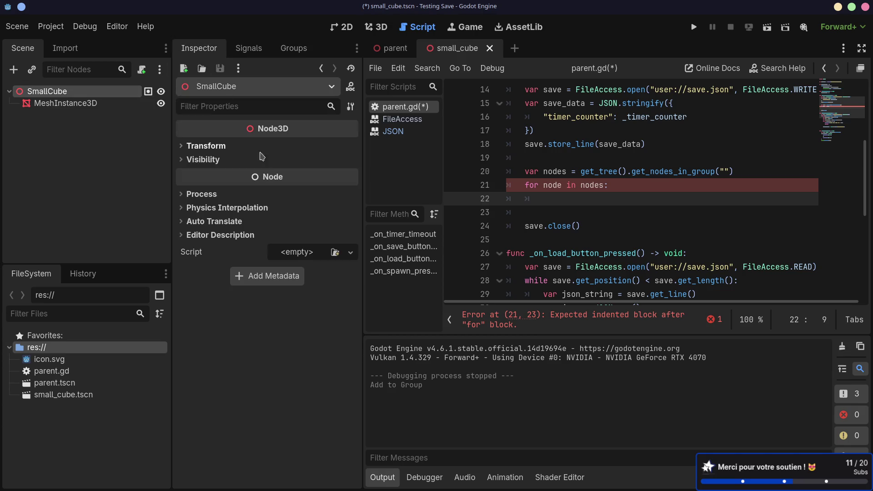
click(263, 276)
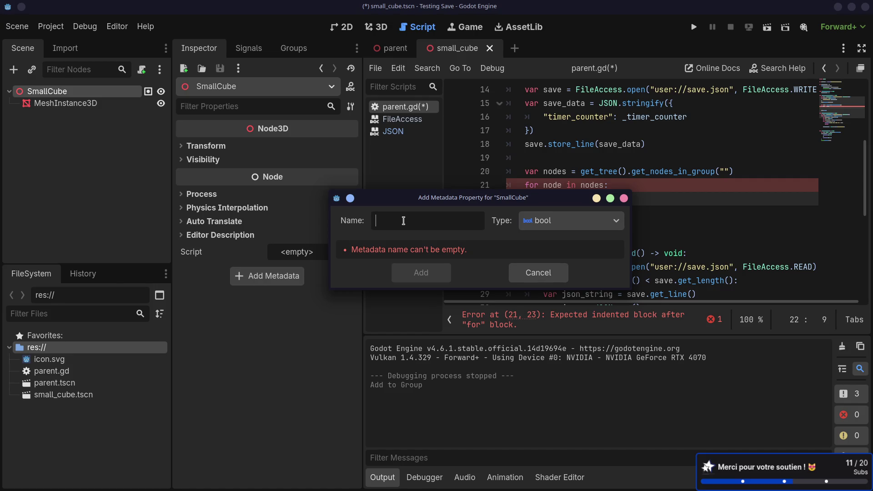
text(persist_resource)
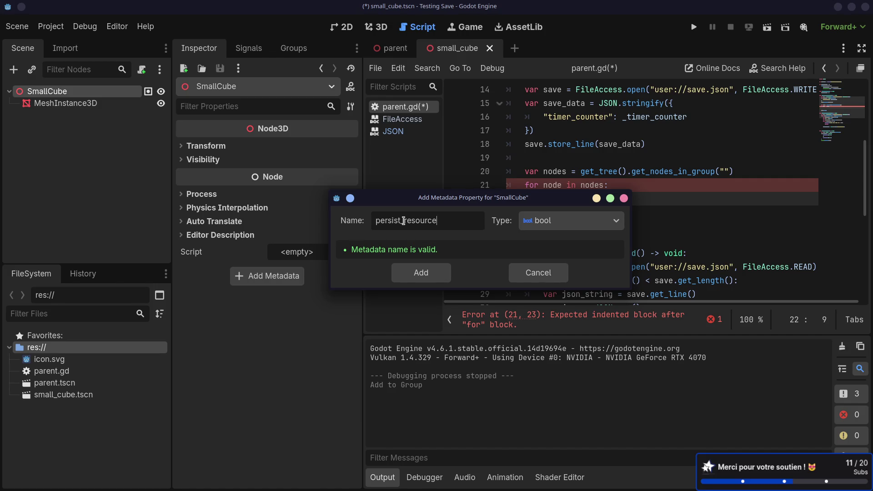
click(623, 198)
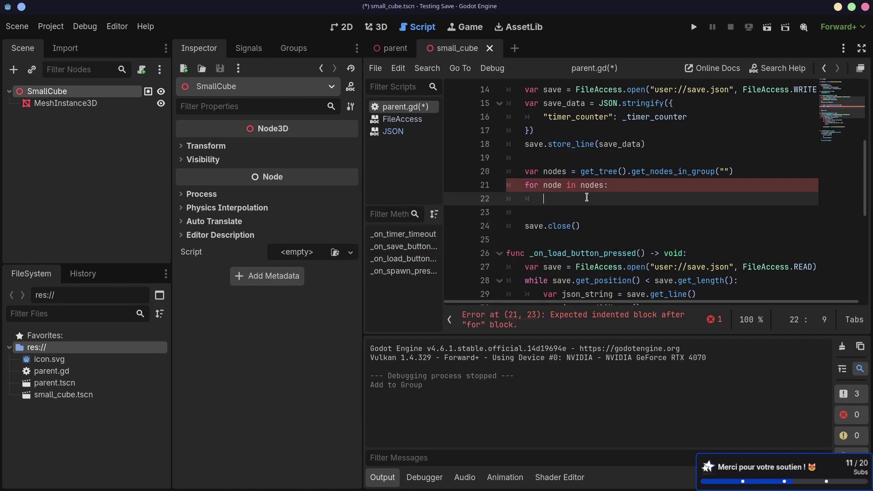
- Start the loop body with a node.get_node_and_resource() call from autocomplete
text(node.get_)
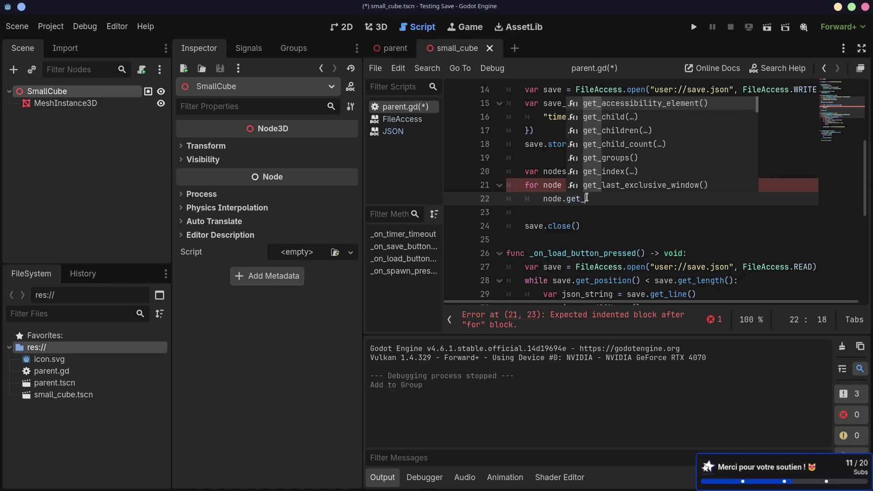
text(resou)
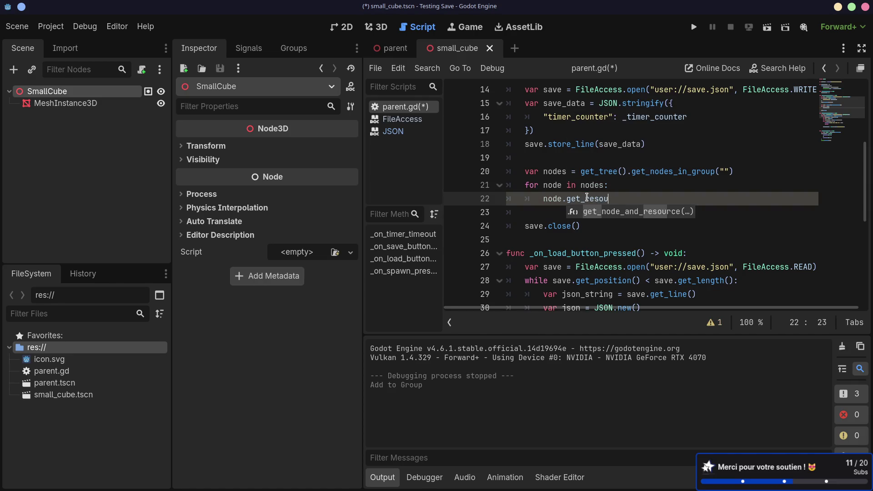
key(Return)
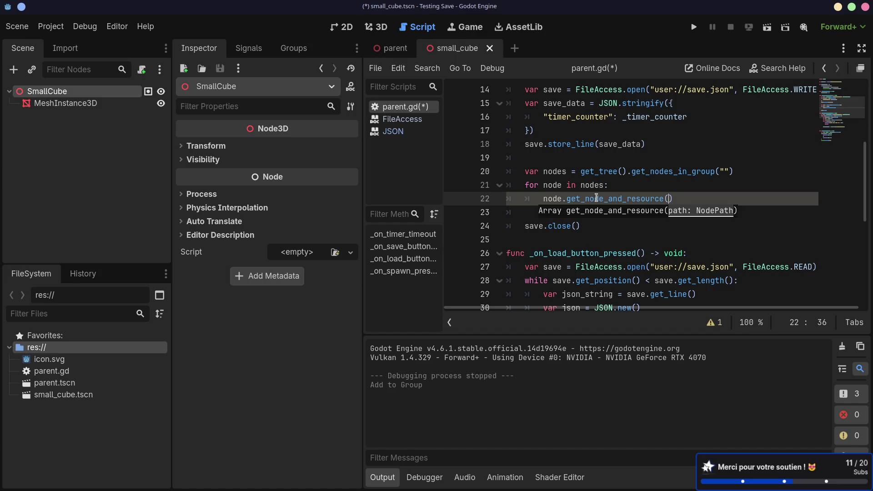
key(Up)
double_click(610, 198)
- Replace the selected method name on line 22 with resour
key(BackSpace)
text(resour)
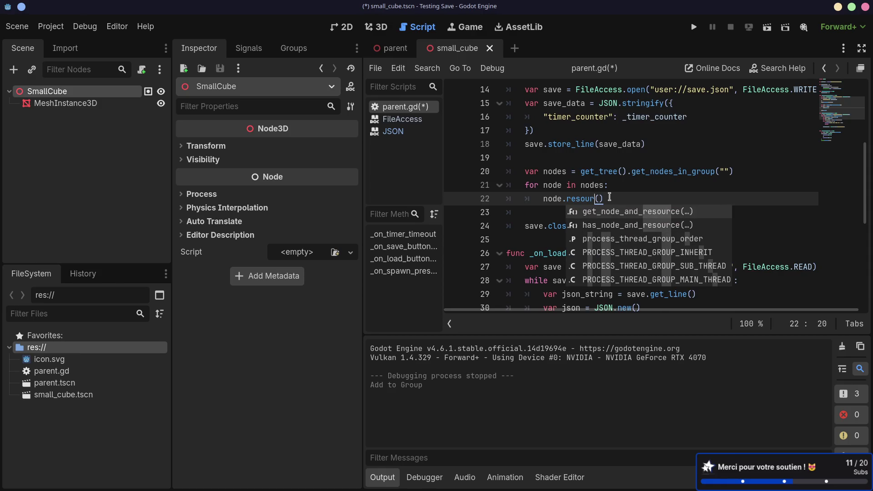
key(super+1)
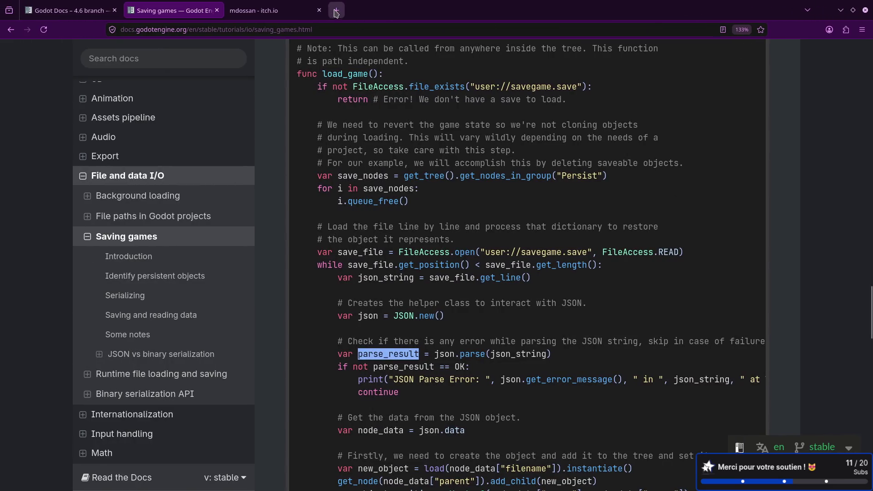
- Search Google for 'godot get resource path of node' and skim the absolute node paths forum thread
click(337, 11)
text(godot )
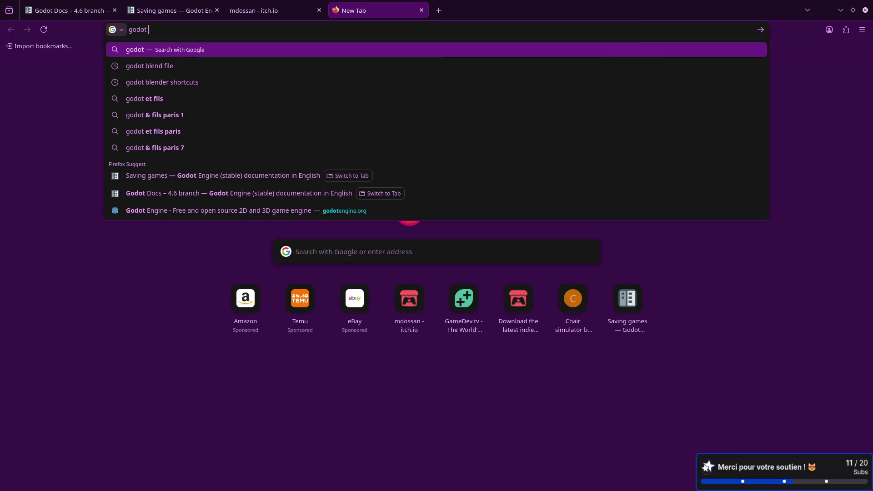
text(get resour)
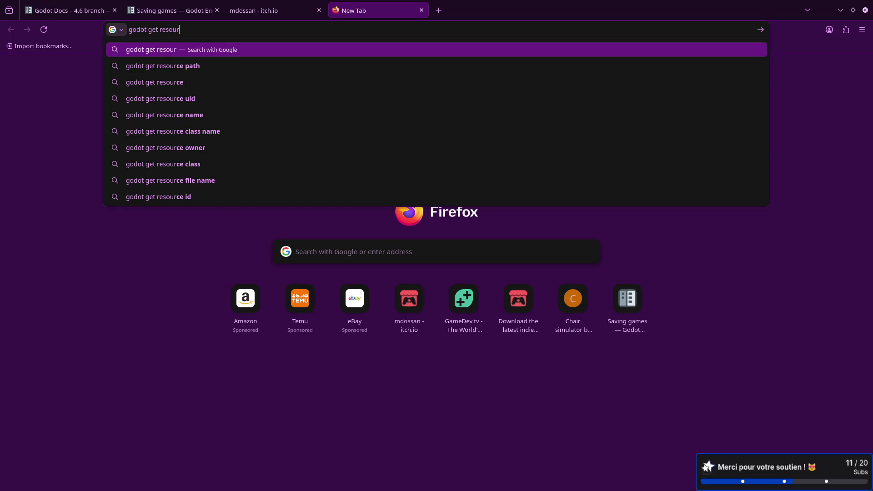
text(ce path of )
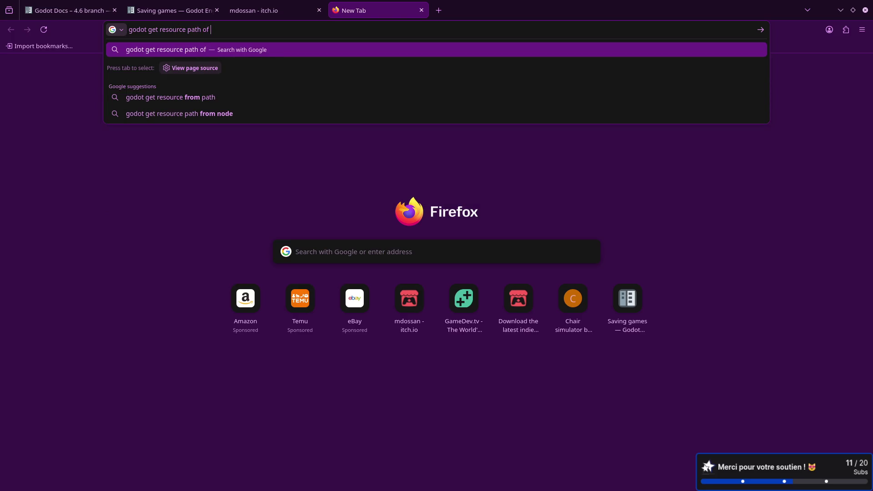
text(node)
key(Return)
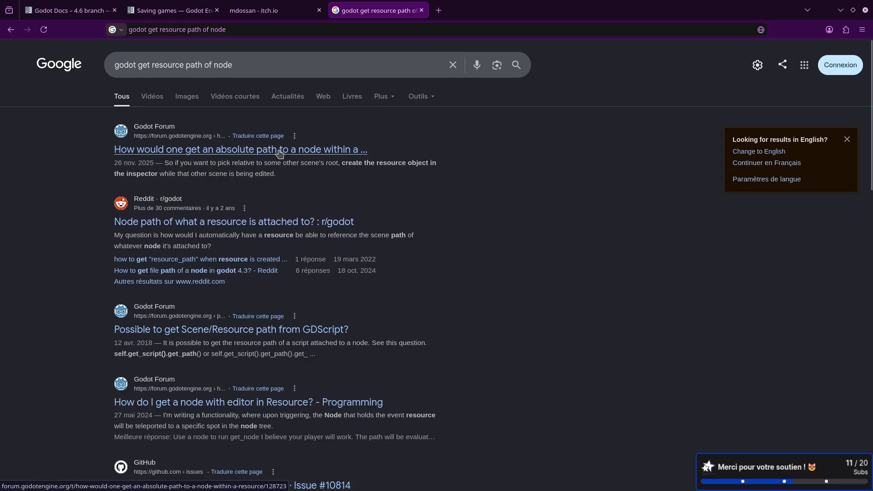
click(280, 153)
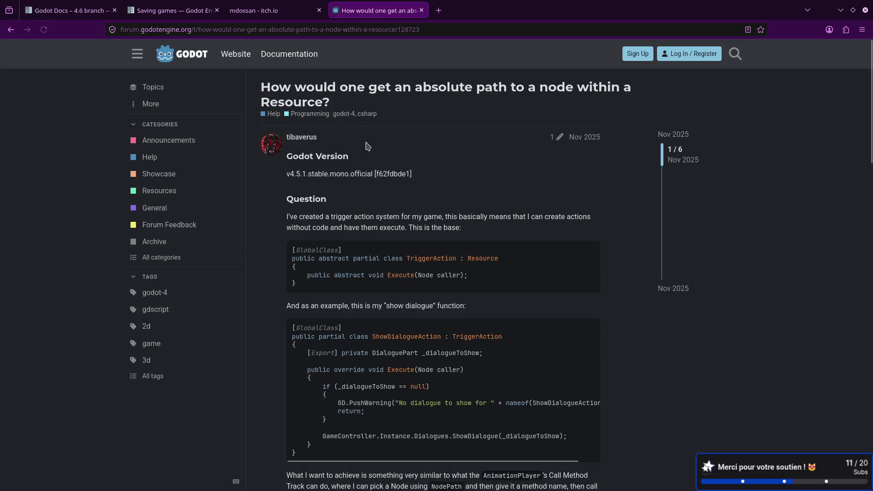
scroll(366, 206, down, 1)
scroll(365, 206, down, 5)
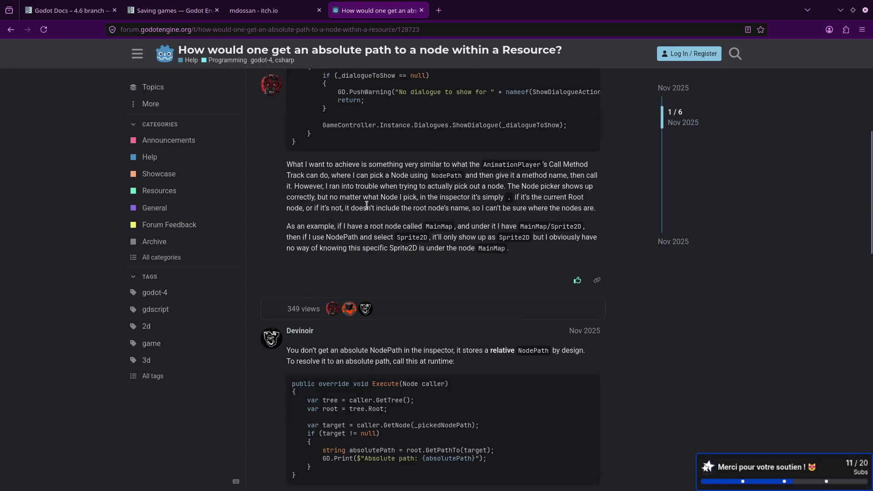
scroll(366, 205, down, 2)
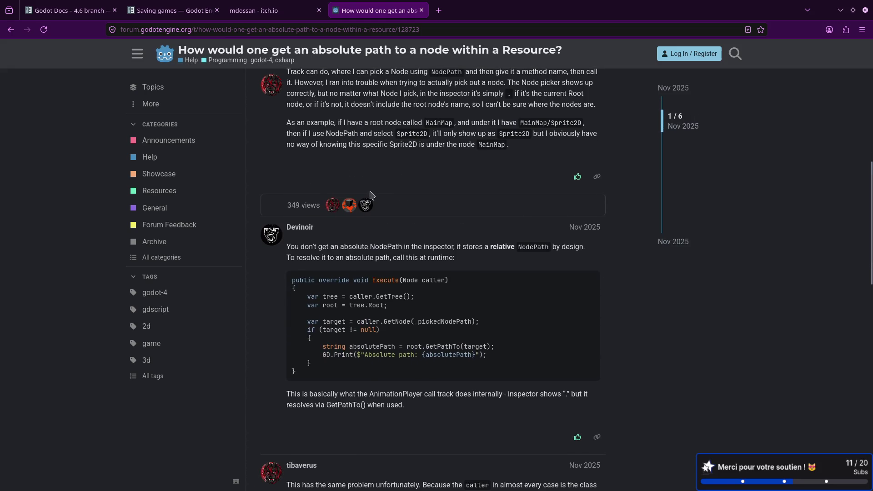
scroll(369, 180, down, 2)
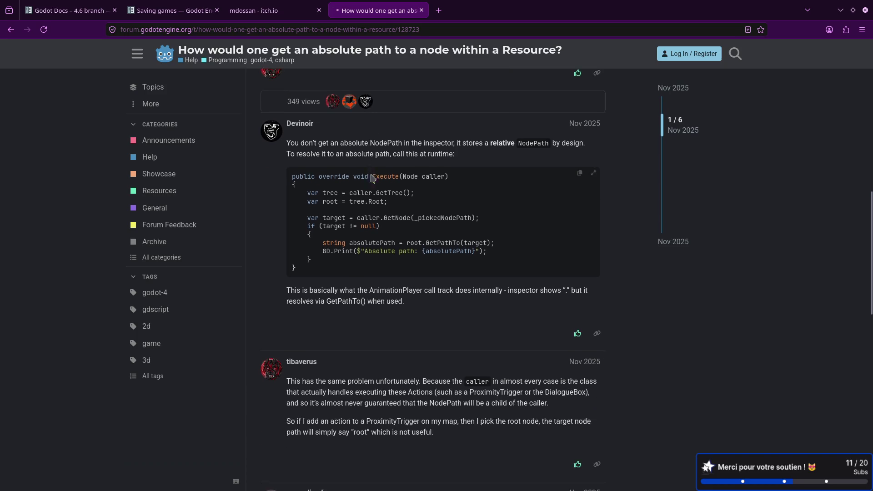
key(alt+Left)
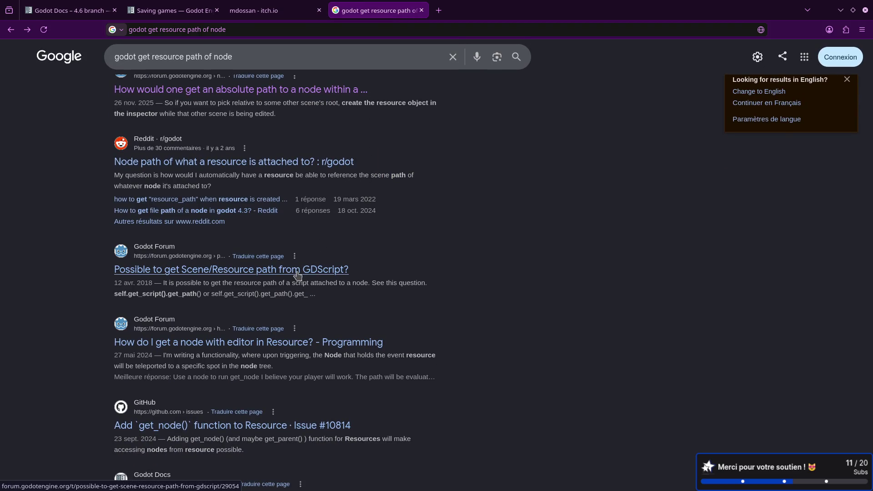
key(super+Right)
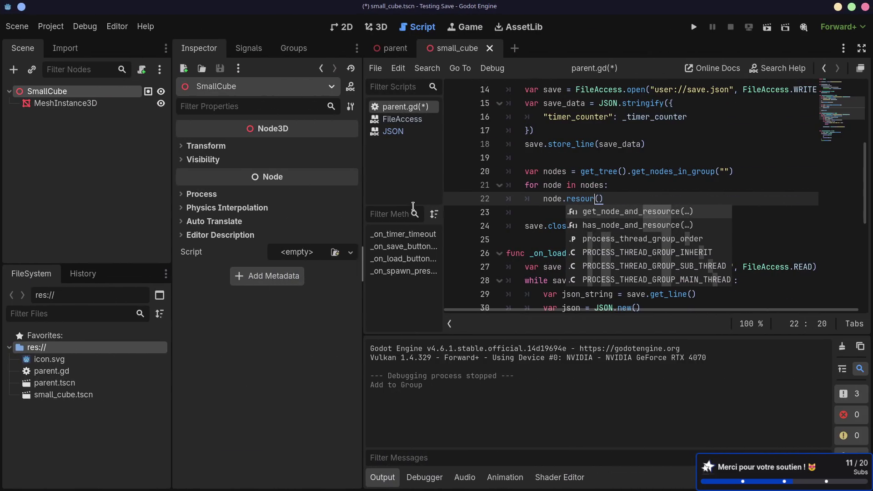
- Rewrite line 22 as node = node as Node3D
drag(606, 199, 568, 198)
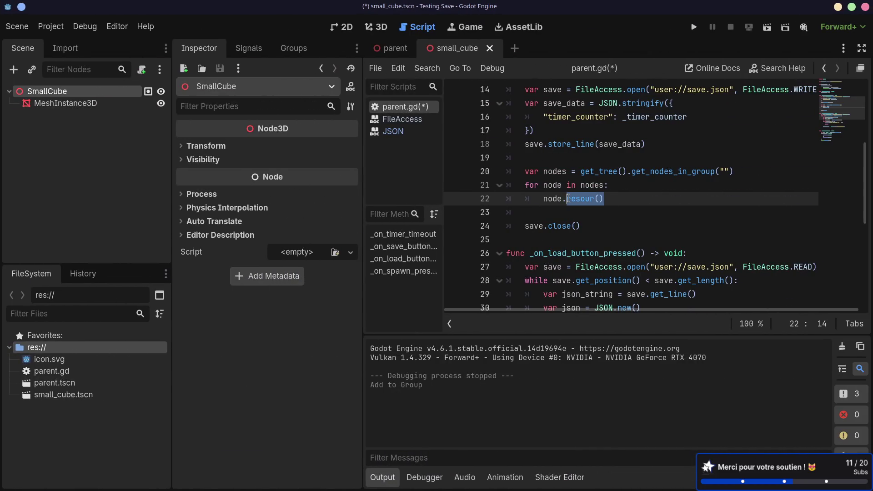
key(BackSpace)
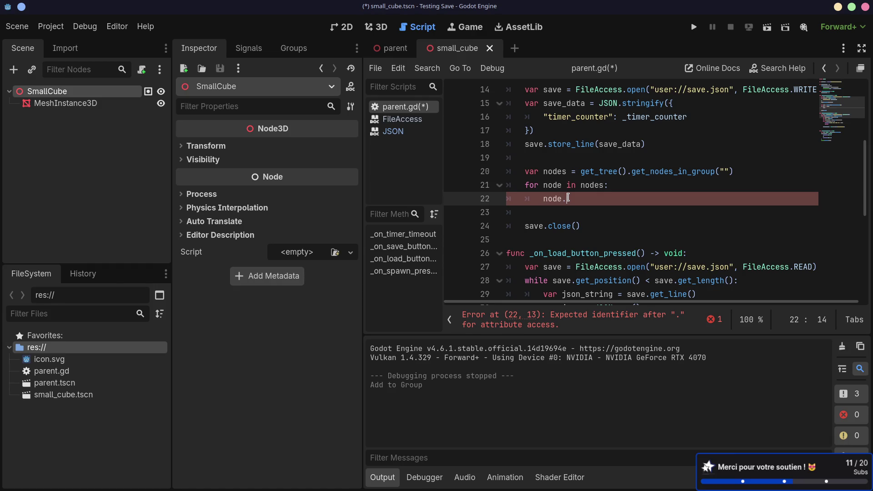
key(BackSpace)
key(BackSpace)
key(BackSpace)
text(node = node as Node3D\)
key(BackSpace)
- Fill in 'persist' as the group name in get_nodes_in_group on line 20
click(684, 172)
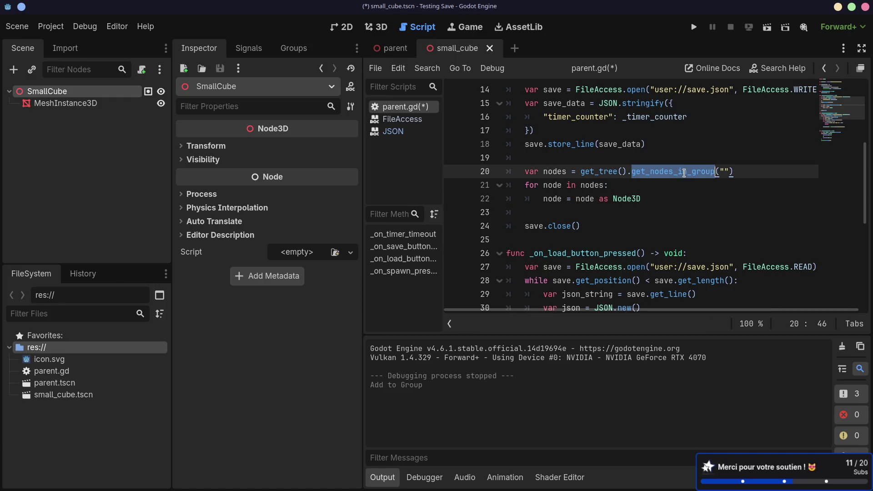
click(724, 170)
click(723, 171)
text(persist)
- Add a node.get_path() call on a new line 23 inside the loop
click(662, 197)
text(\)
key(Return)
key(BackSpace)
key(BackSpace)
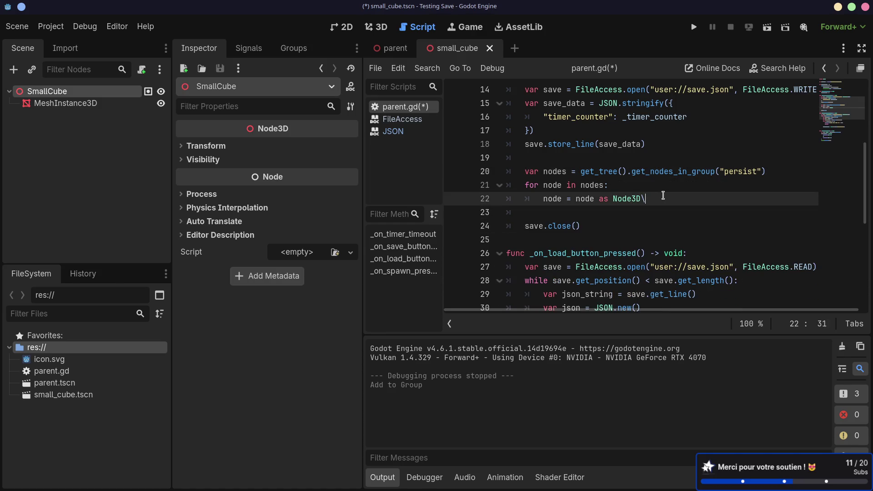
key(Return)
text(node.get_re)
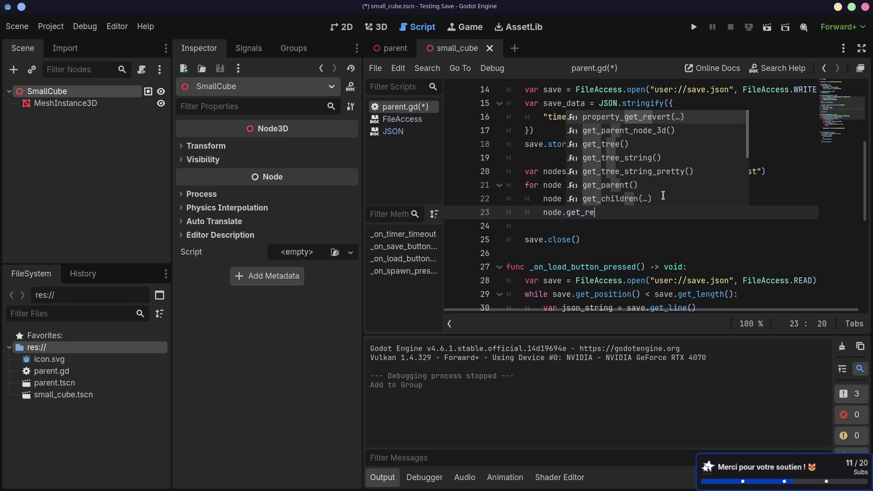
key(BackSpace)
key(BackSpace)
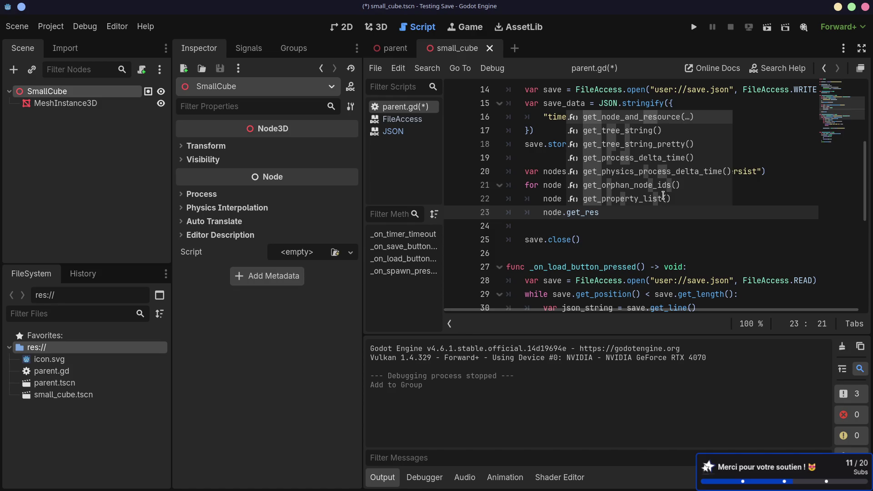
text(path)
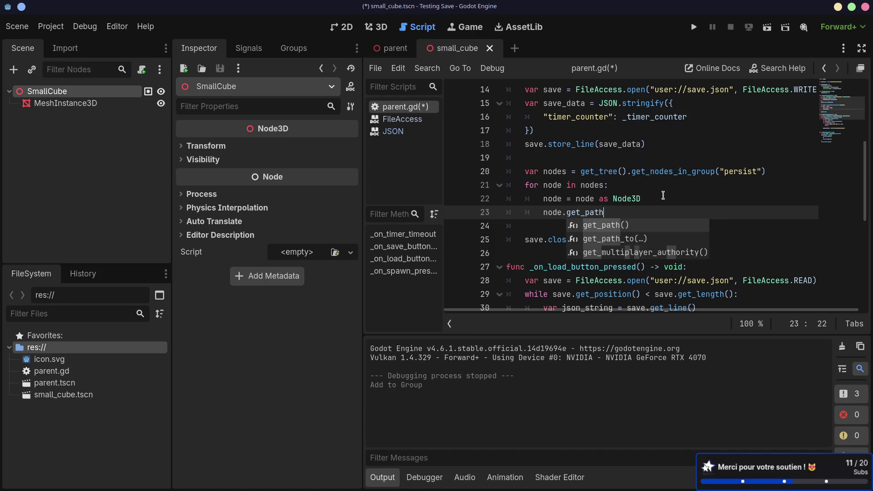
key(Return)
- Open the Node class reference for get_path and scroll through it
ctrl+click(598, 213)
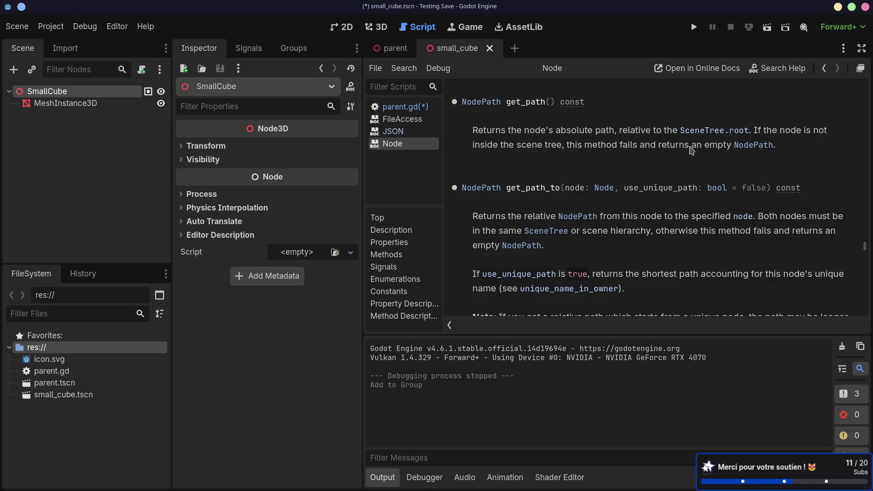
scroll(690, 150, down, 5)
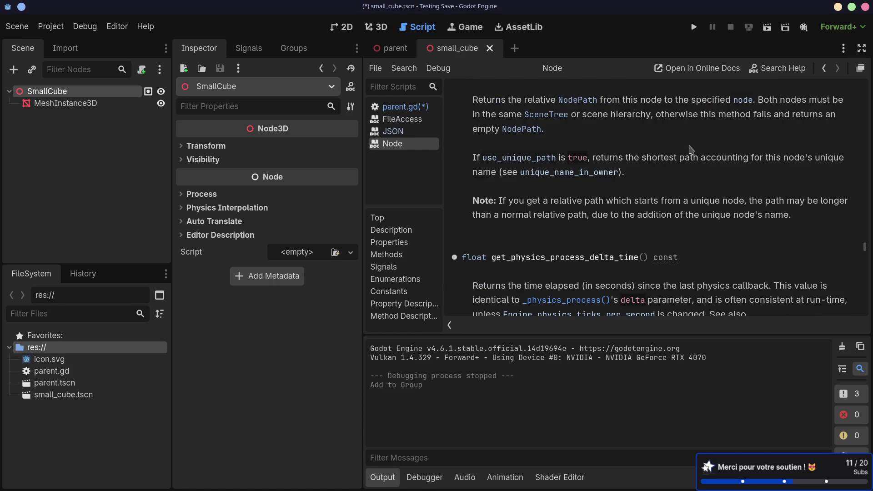
scroll(691, 150, up, 10)
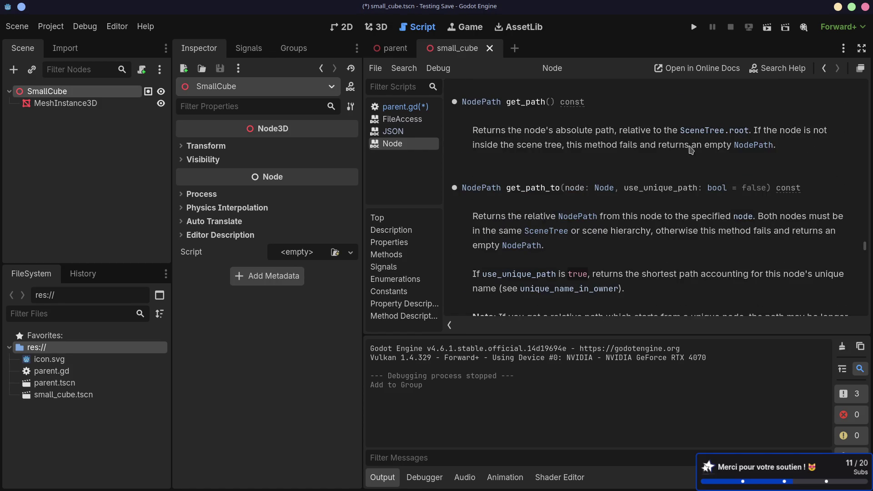
scroll(690, 150, up, 5)
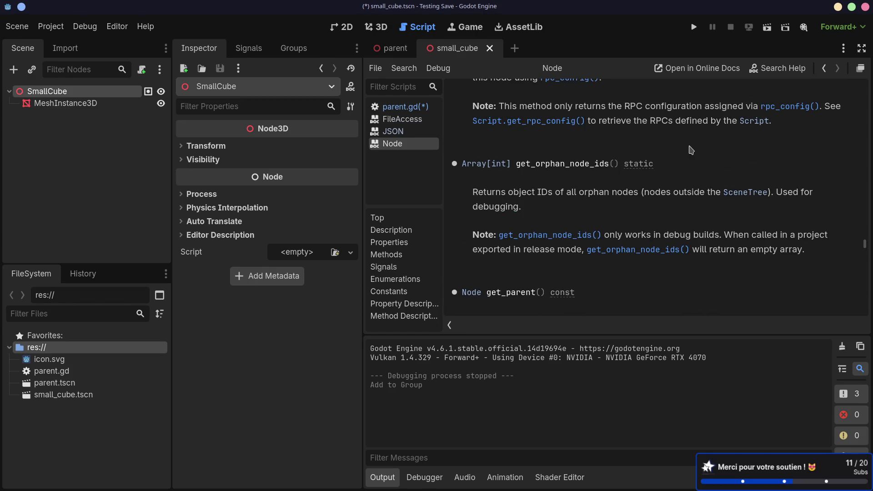
scroll(691, 150, up, 4)
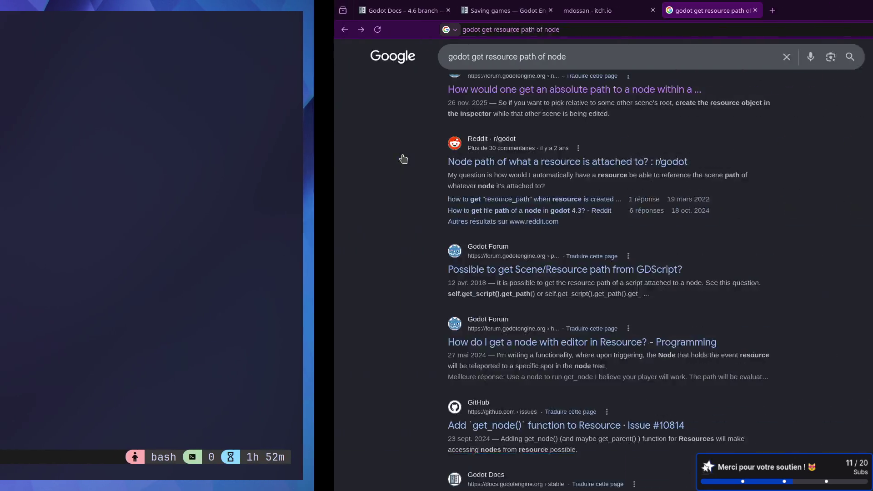
- Search Google for 'godot node get resource name' and open the r/godot resource file-name thread
click(91, 56)
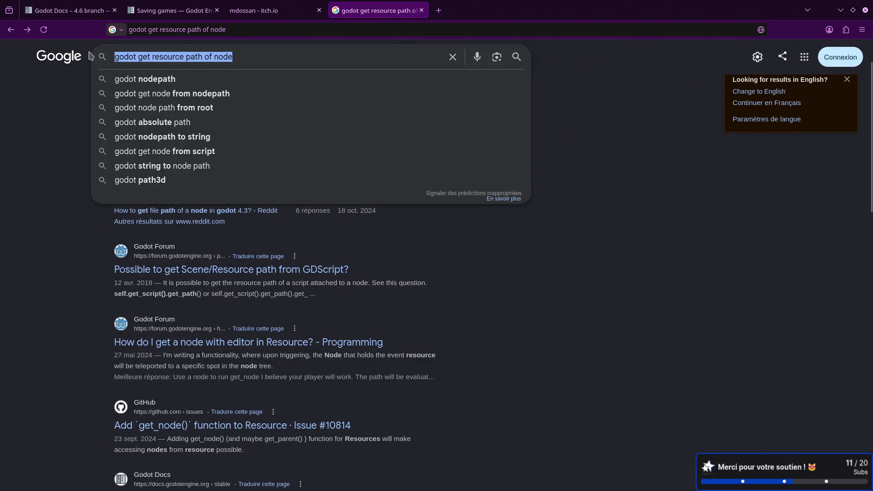
text(godot node get )
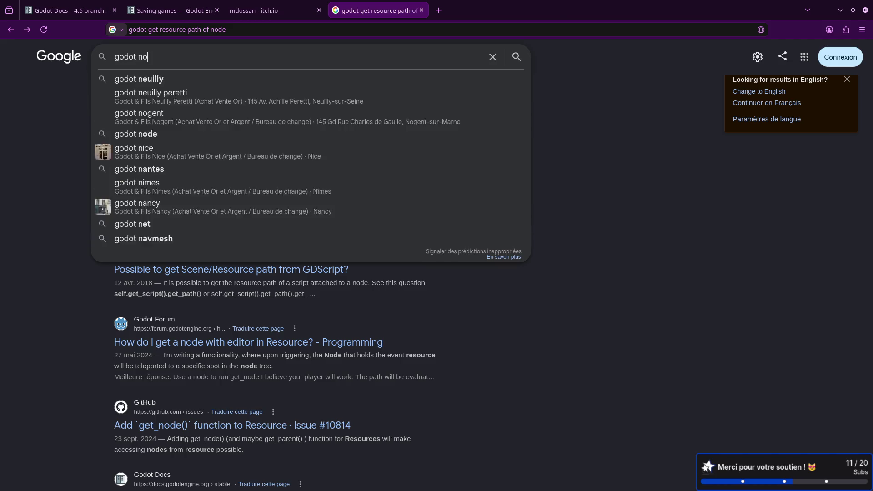
text(reso)
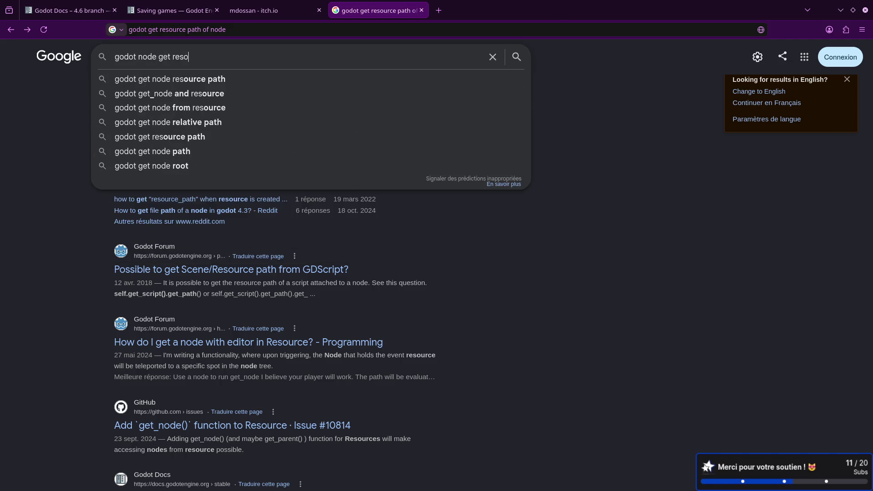
text(urce name)
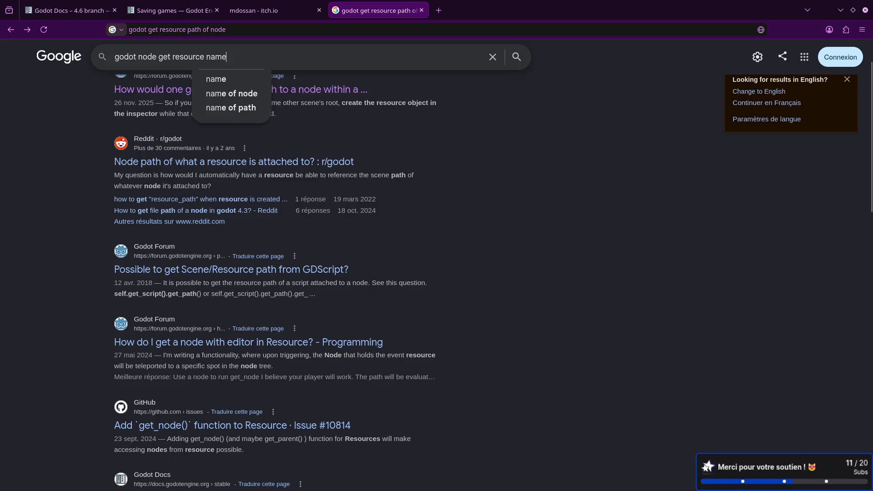
key(Return)
click(216, 152)
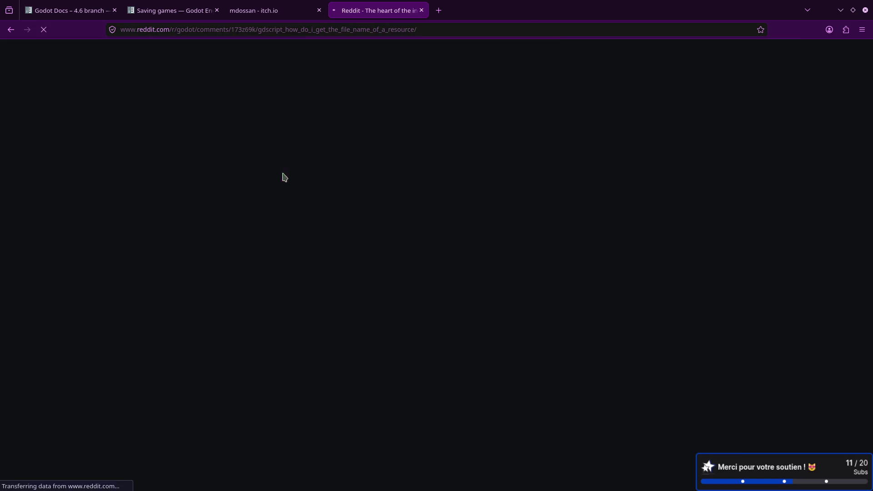
scroll(339, 206, down, 2)
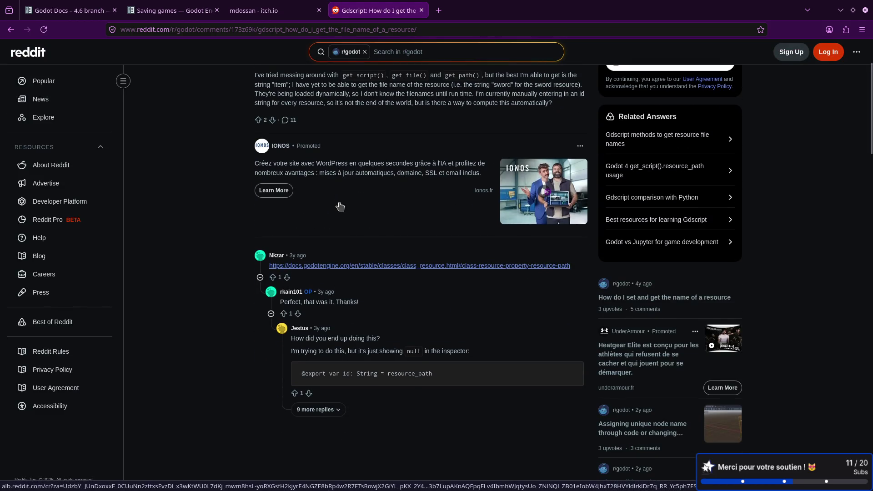
key(alt+Tab)
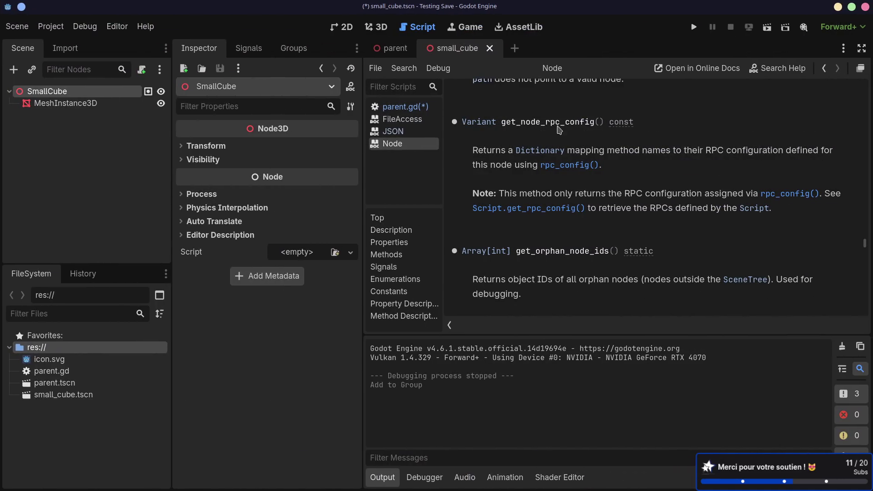
- Replace line 23's get_path() with node.resource, then follow the Reddit link to the resource_path docs
click(427, 109)
key(ctrl+shift+Left)
key(ctrl+shift+Left)
key(ctrl+shift+Left)
key(BackSpace)
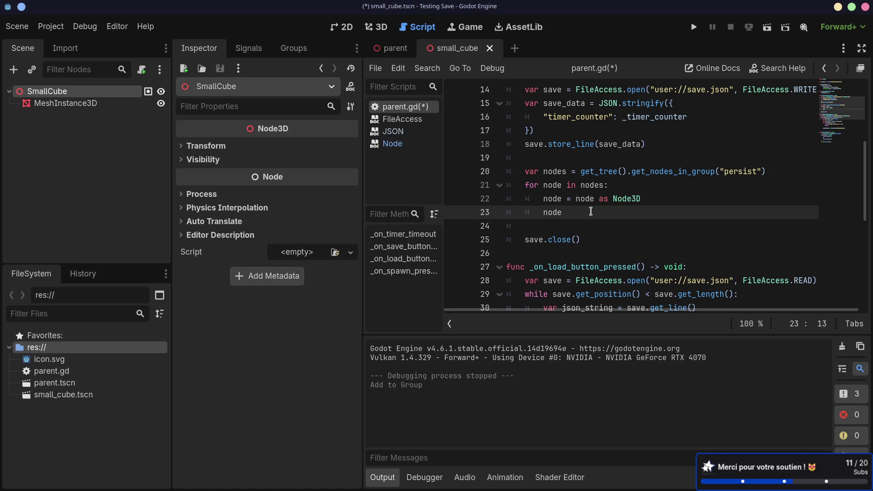
text(.resource)
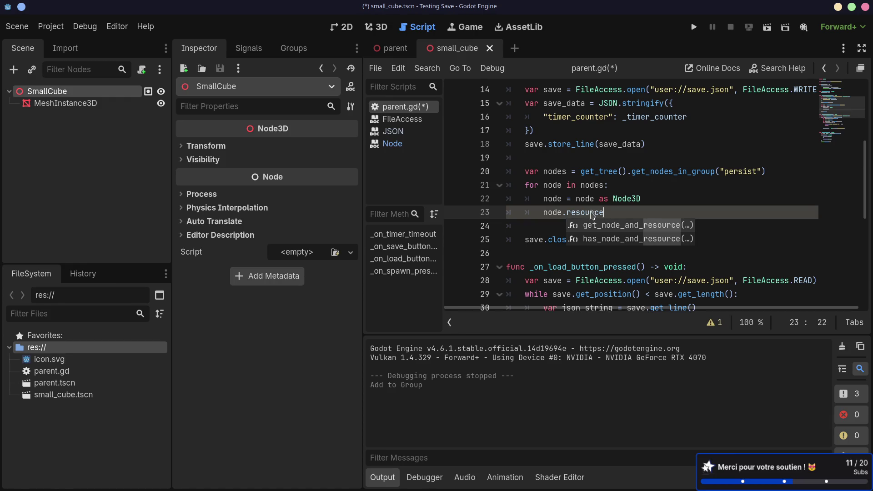
key(alt+Tab)
key(alt+Tab)
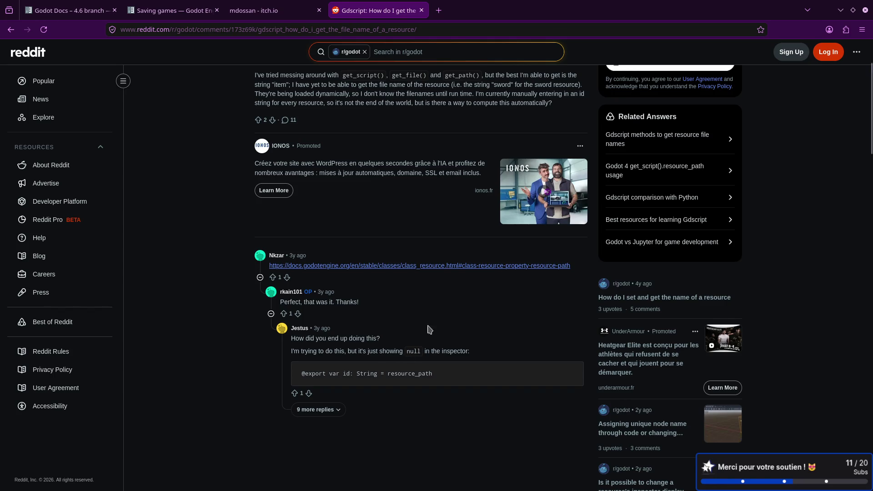
click(494, 266)
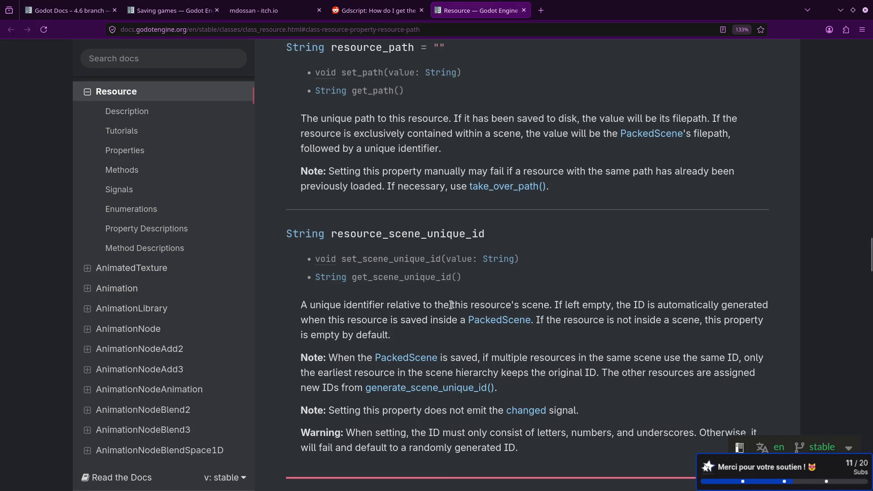
- After reading the resource_path docs, change node.resource to node.scene_file_path on line 23
scroll(453, 303, up, 3)
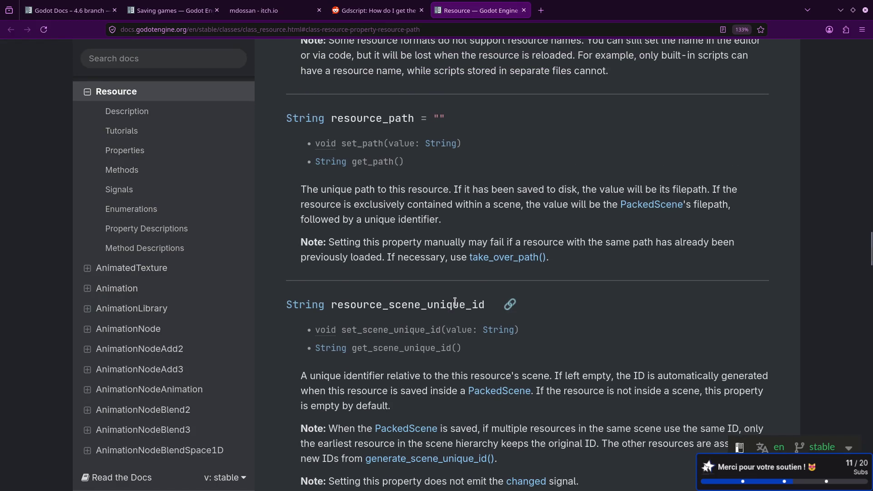
scroll(454, 302, up, 2)
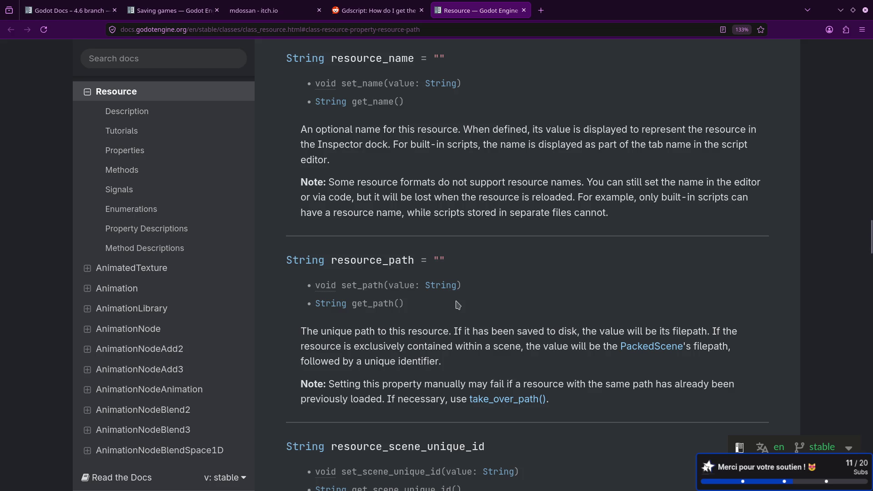
scroll(458, 305, up, 5)
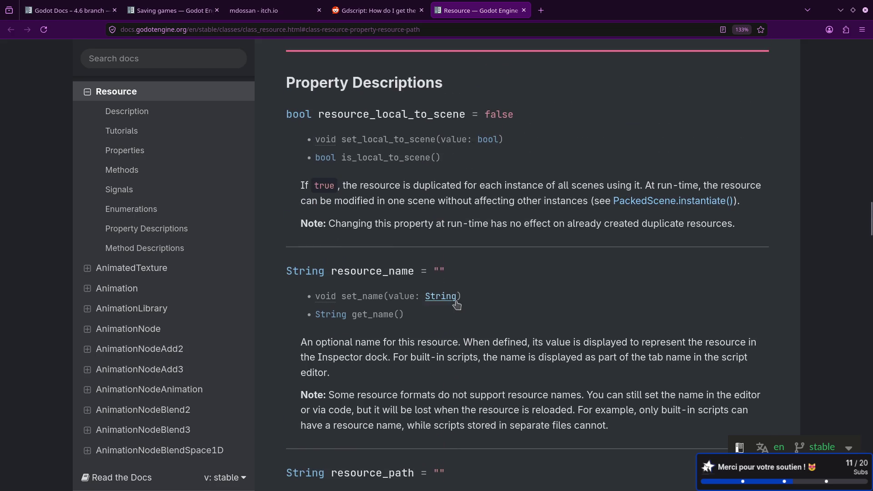
scroll(458, 304, down, 3)
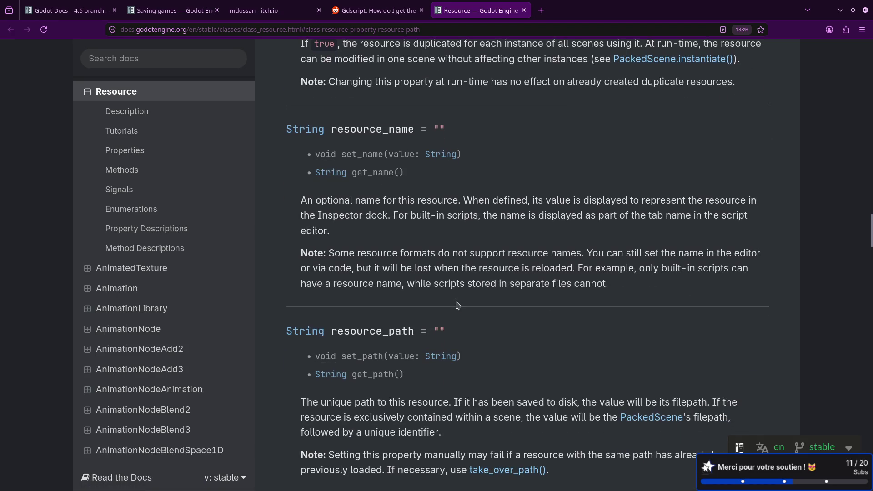
key(alt+Tab)
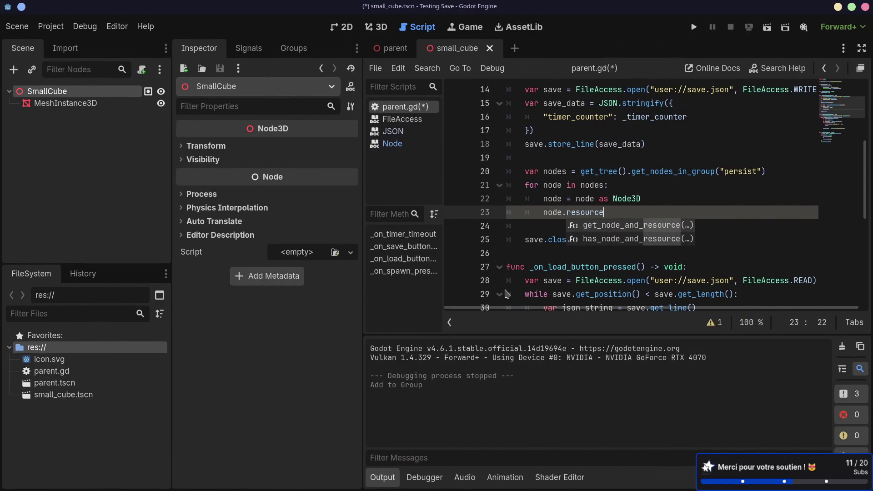
double_click(594, 213)
text(scene)
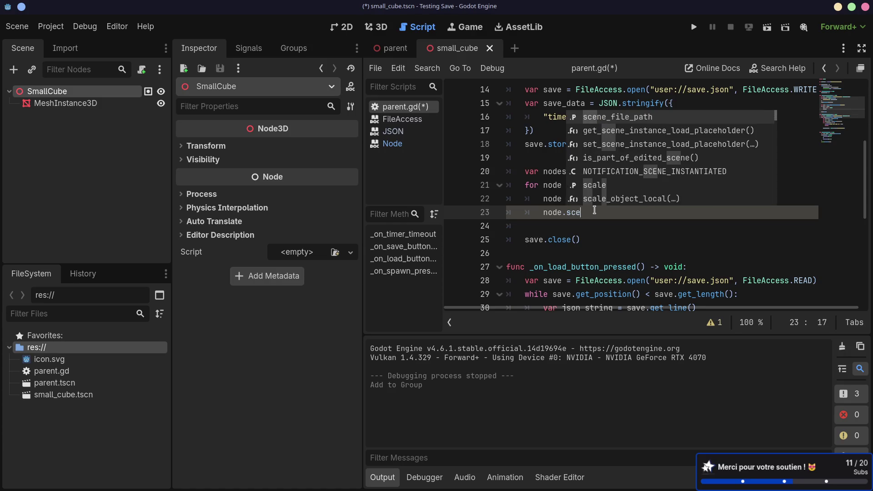
key(Return)
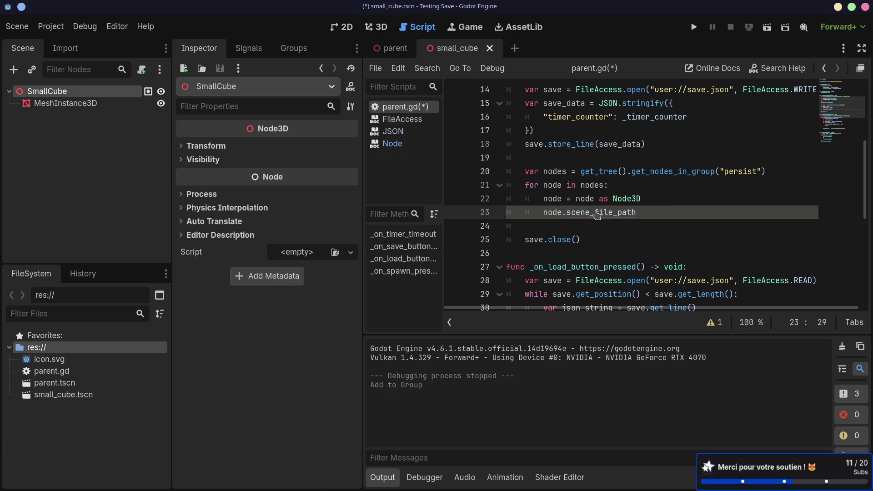
ctrl+click(598, 213)
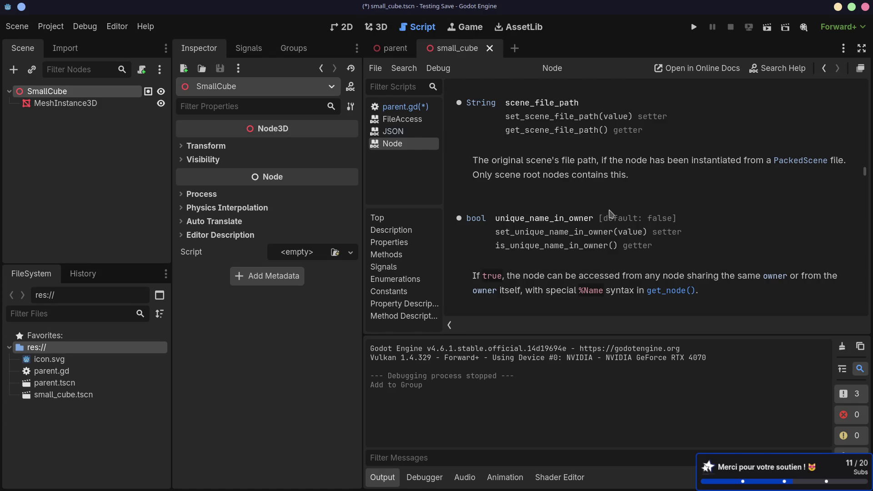
key(alt+Left)
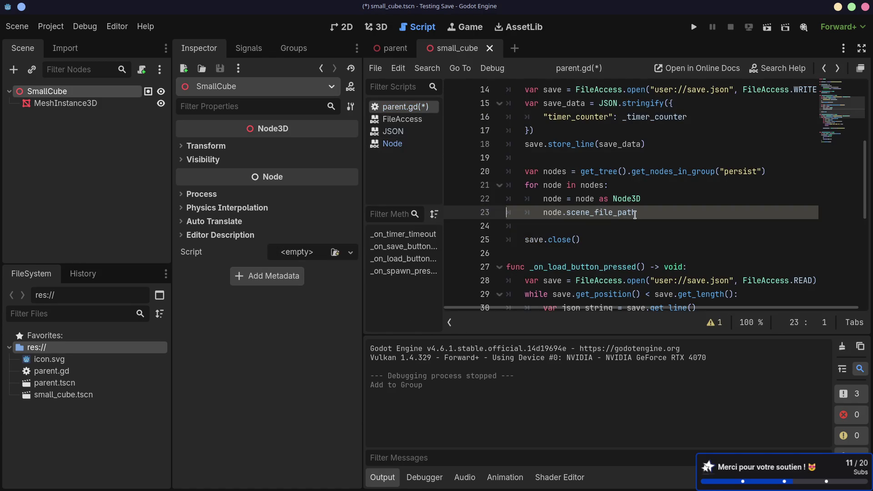
- Delete the Node3D cast line and paste the stringify/store_line block into the persist loop
drag(641, 200, 643, 191)
key(BackSpace)
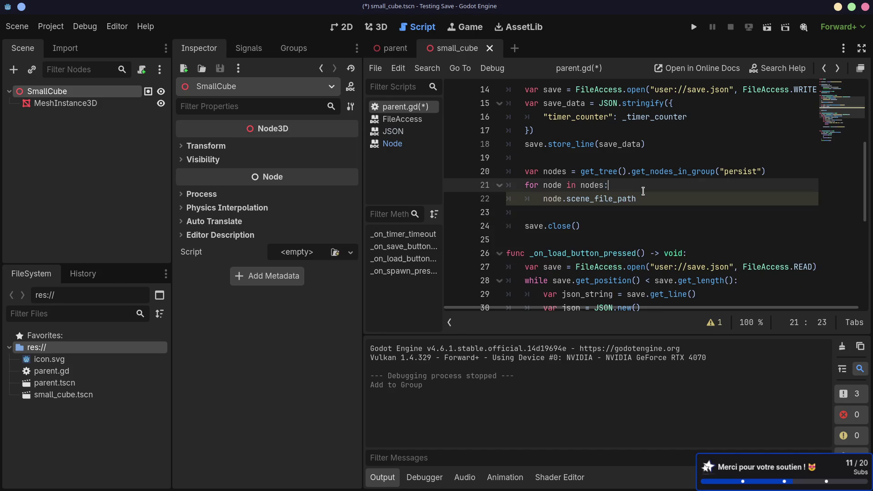
click(647, 198)
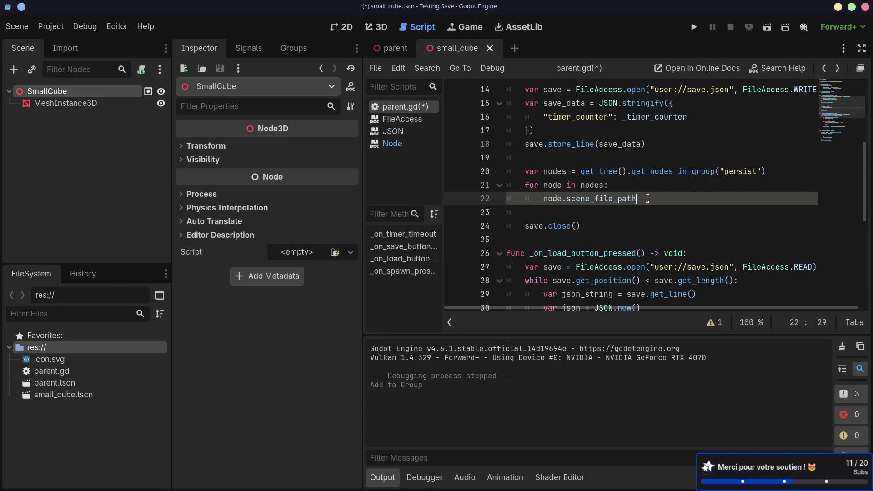
scroll(647, 198, up, 1)
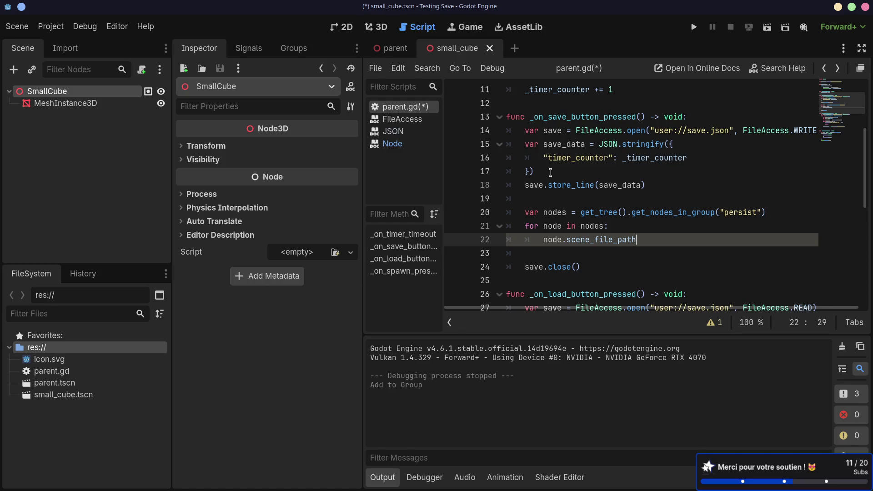
mouse_move(645, 185)
mouse_down()
mouse_move(542, 158)
mouse_move(538, 144)
mouse_up()
key(ctrl+c)
key(Return)
key(ctrl+v)
- Fix the indentation of the pasted save_data, closing brace and timer_counter lines
click(548, 253)
key(Tab)
key(BackSpace)
click(519, 275)
key(Tab)
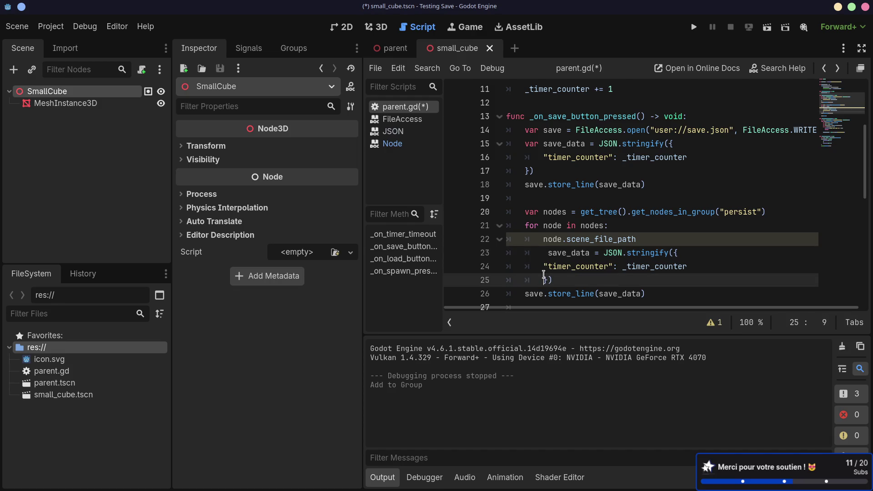
click(547, 253)
key(BackSpace)
click(546, 268)
key(Tab)
- Add "type": "instance" and "instance": node.scene_file_path entries to the dictionary and save
click(679, 253)
key(Return)
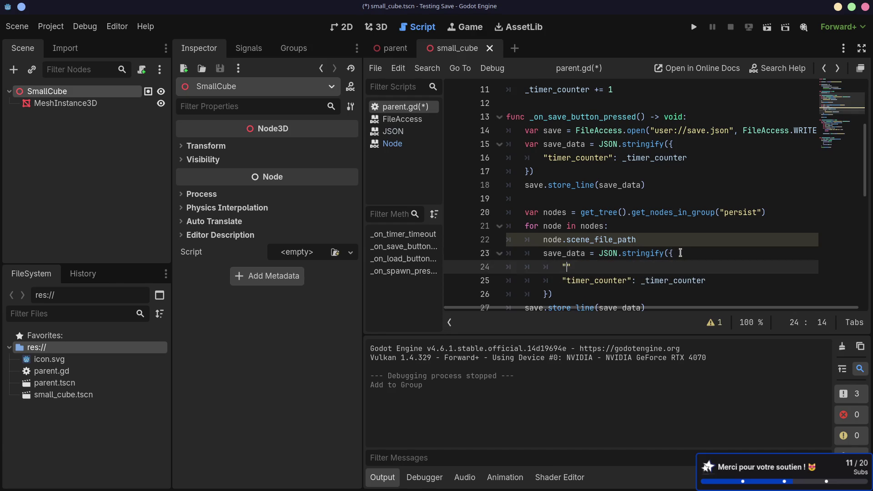
text(type")
text(: "re)
key(BackSpace)
key(BackSpace)
text(instan)
key(BackSpace)
key(BackSpace)
key(BackSpace)
text(instance")
key(Return)
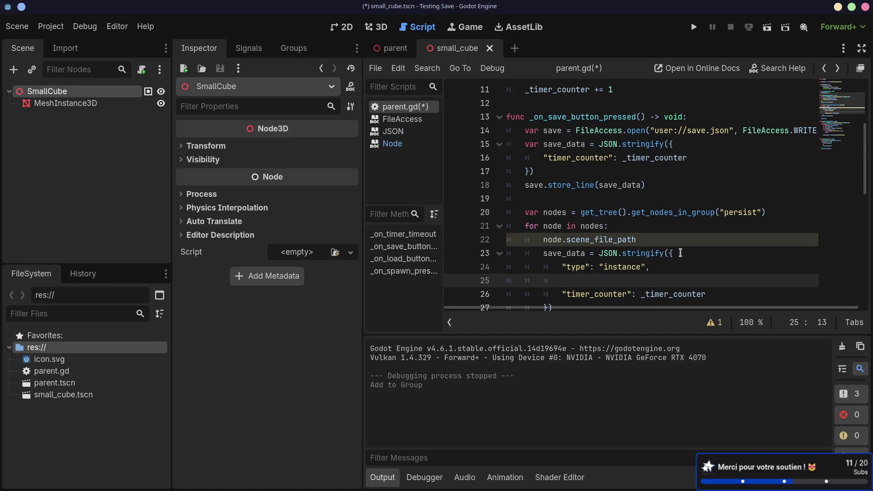
text(")
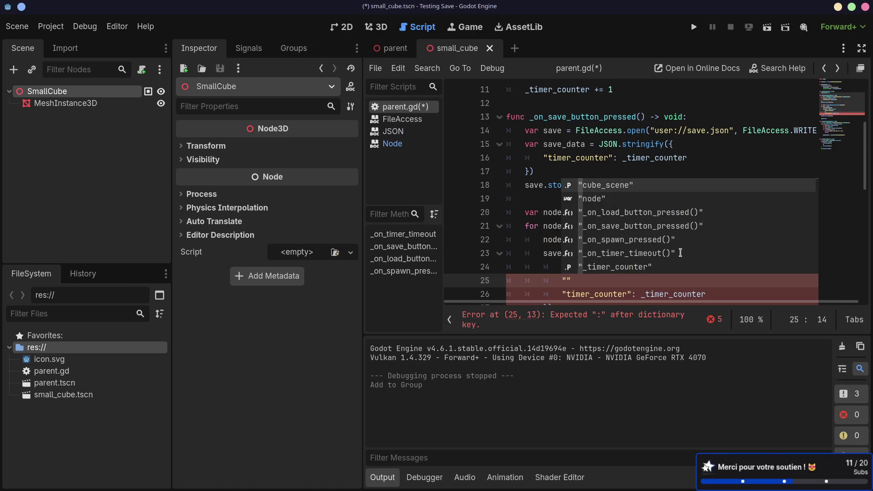
text(inst)
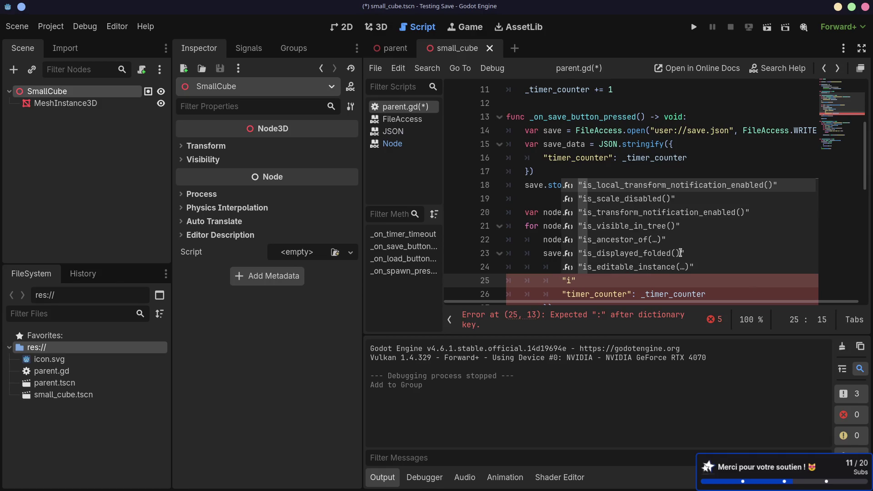
text(ance_)
key(BackSpace)
key(Right)
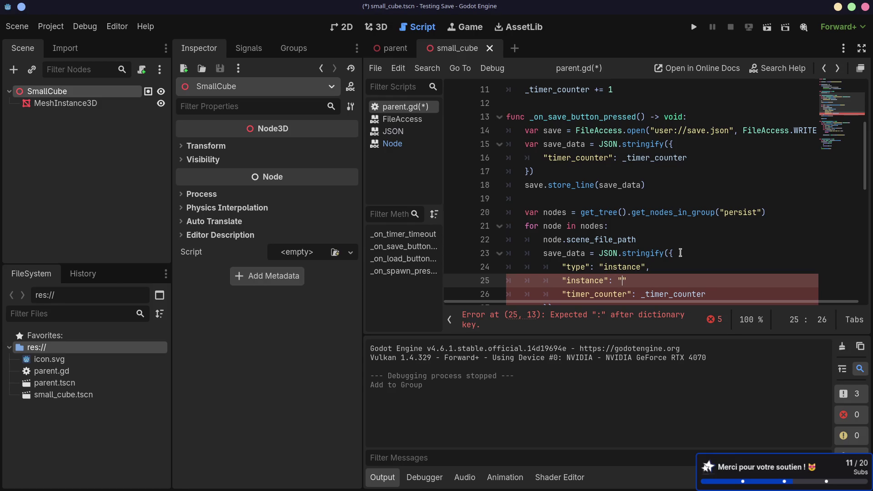
text(": node.scne)
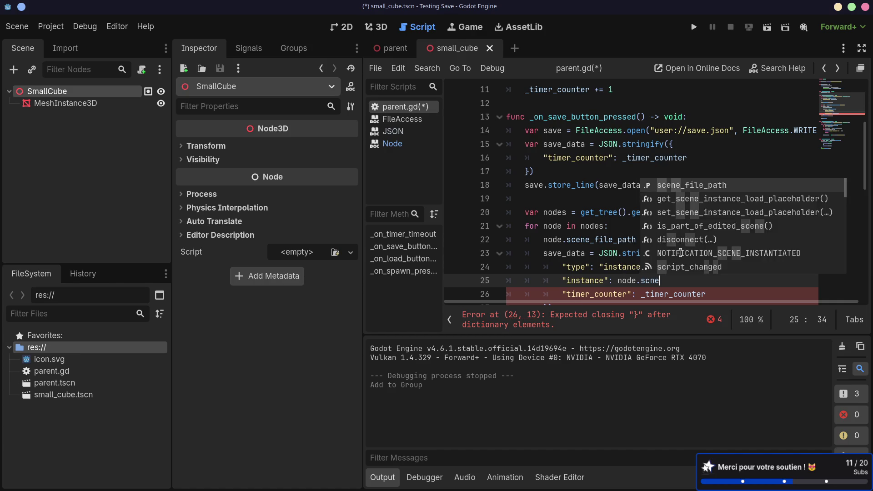
key(Return)
text(,)
key(ctrl+s)
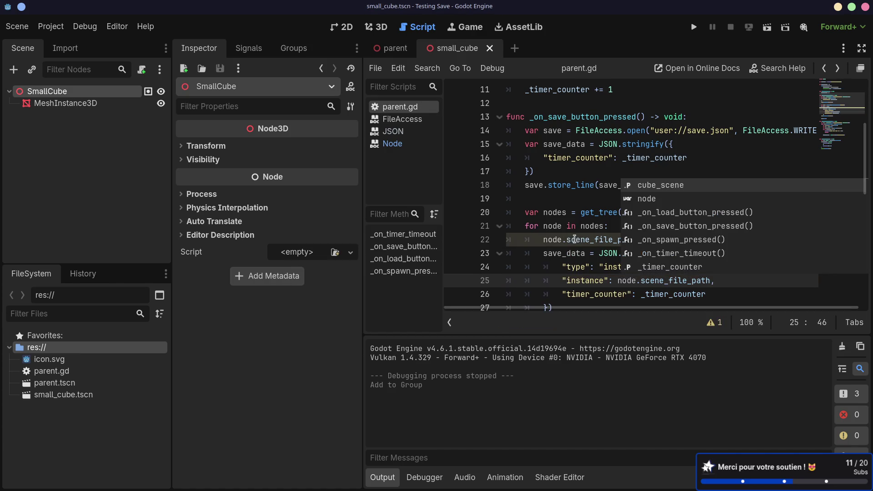
- Remove the leftover timer_counter entry, indent store_line into the loop, and save parent.gd
click(596, 212)
scroll(609, 200, down, 3)
scroll(693, 212, up, 2)
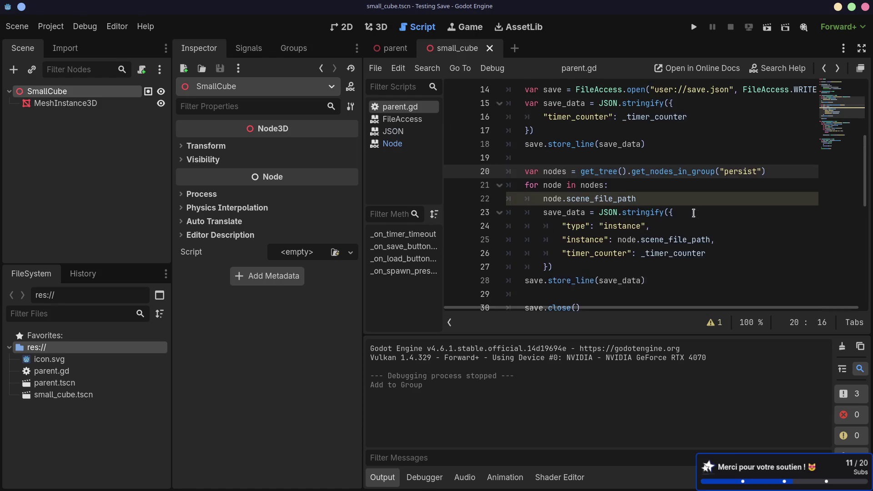
drag(727, 253, 716, 238)
key(BackSpace)
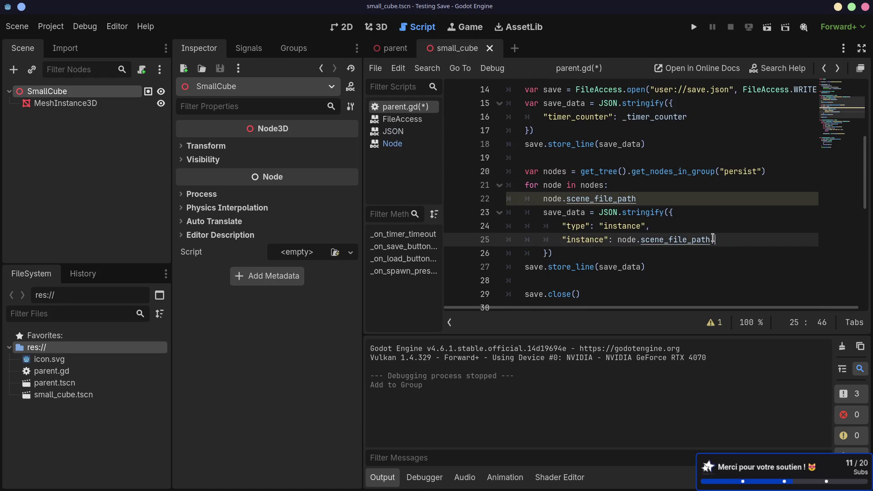
click(526, 267)
key(Tab)
key(ctrl+s)
click(650, 199)
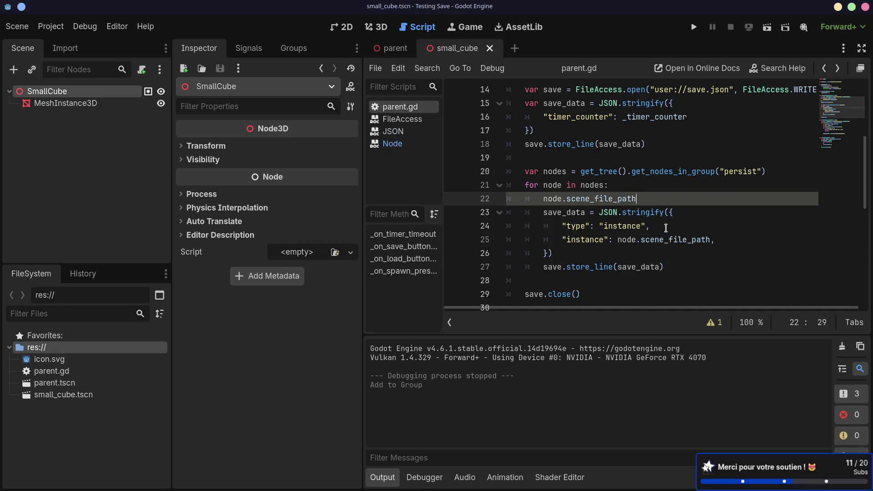
- Delete the bare scene_file_path line, close small_cube, run the parent scene and spawn a cube
shift+click(657, 188)
click(656, 189)
click(767, 27)
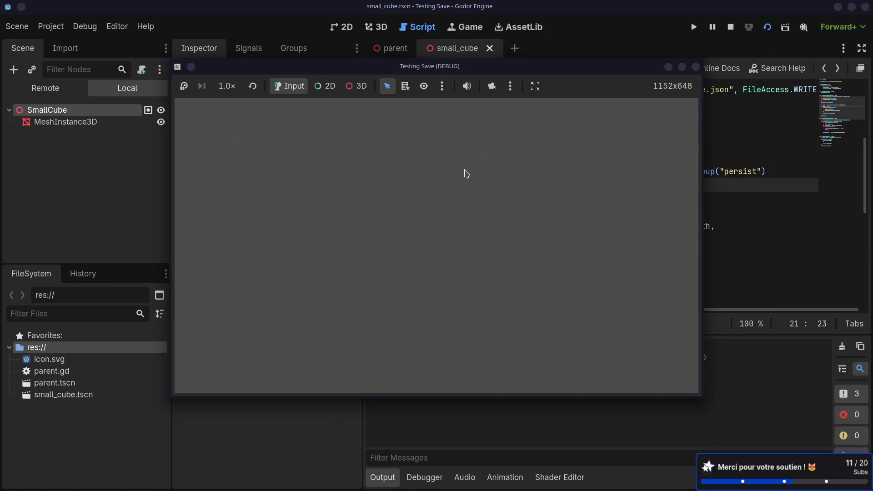
click(695, 67)
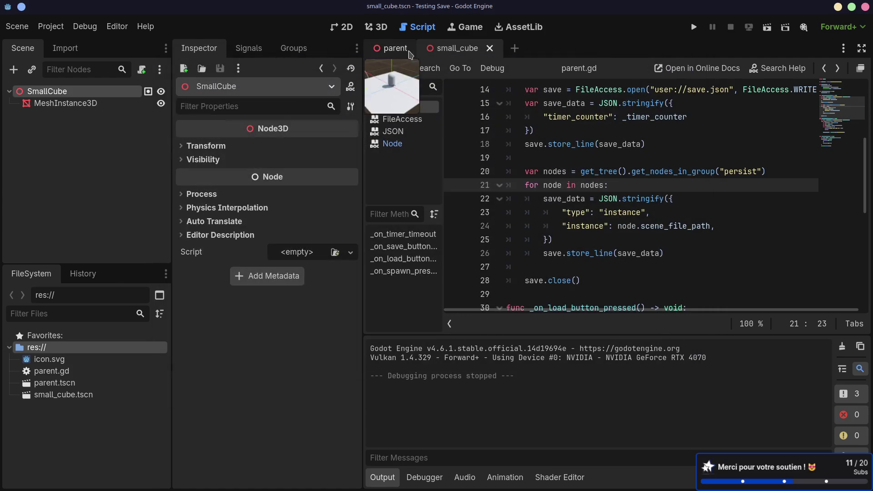
click(490, 48)
click(766, 26)
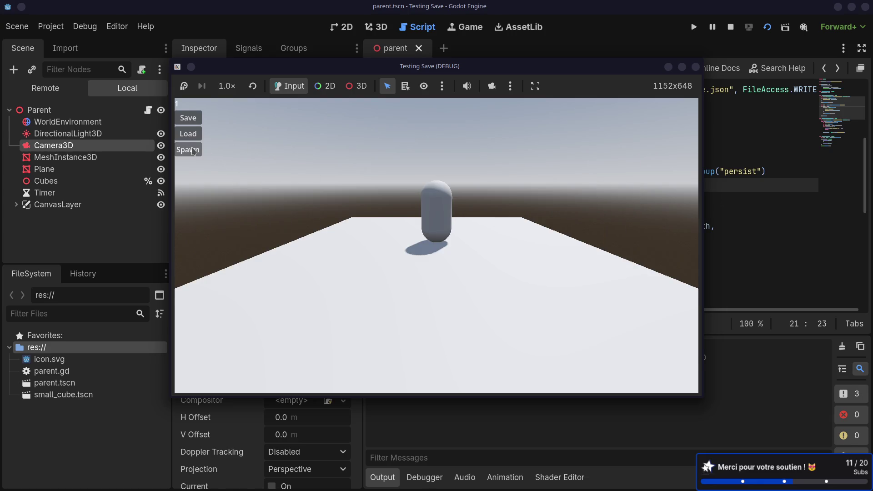
click(187, 149)
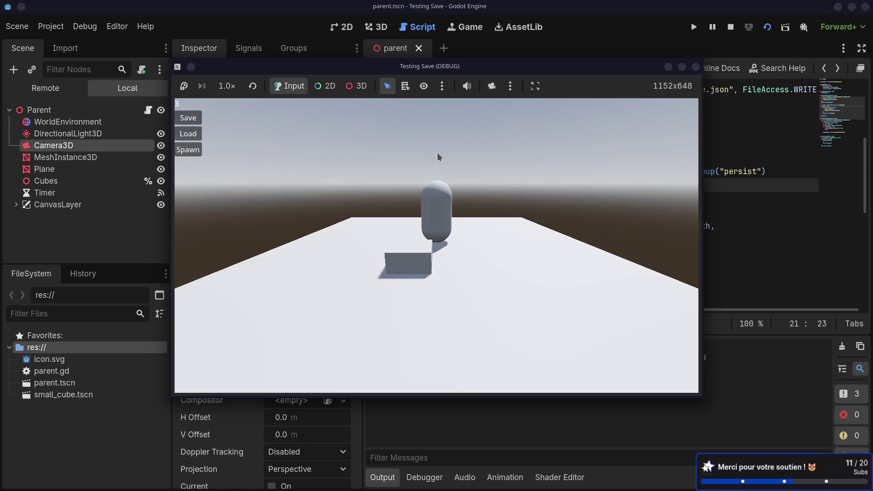
- In the terminal, print the contents of save.json with cat
key(alt+Tab)
text(cat sa)
key(Tab)
key(Return)
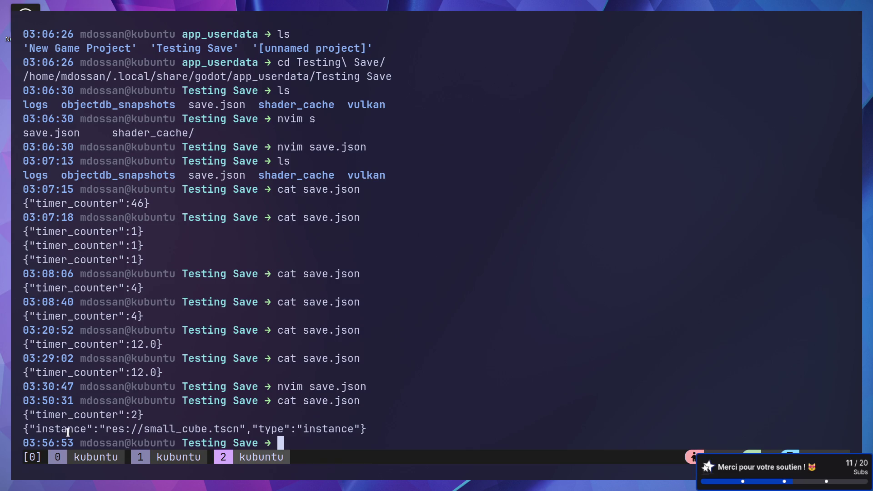
- Check the "type":"instance" line for res://small_cube.tscn in save.json, then return to parent.gd
drag(112, 428, 241, 427)
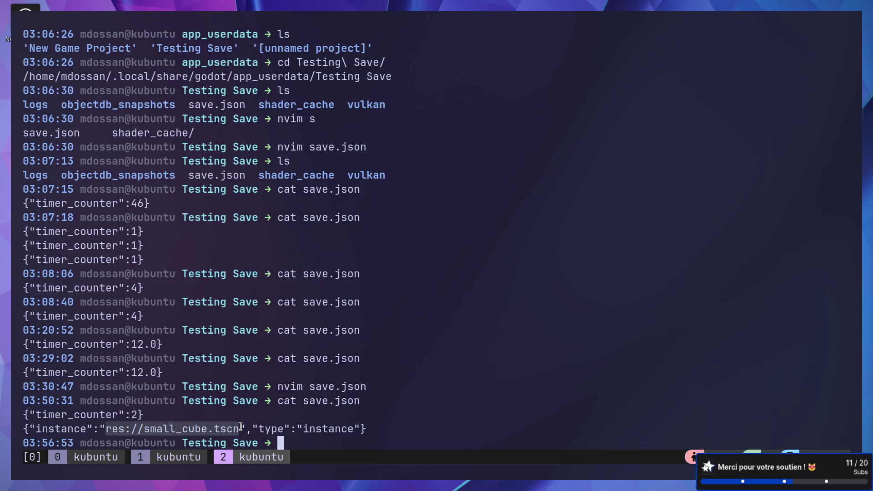
drag(256, 428, 336, 425)
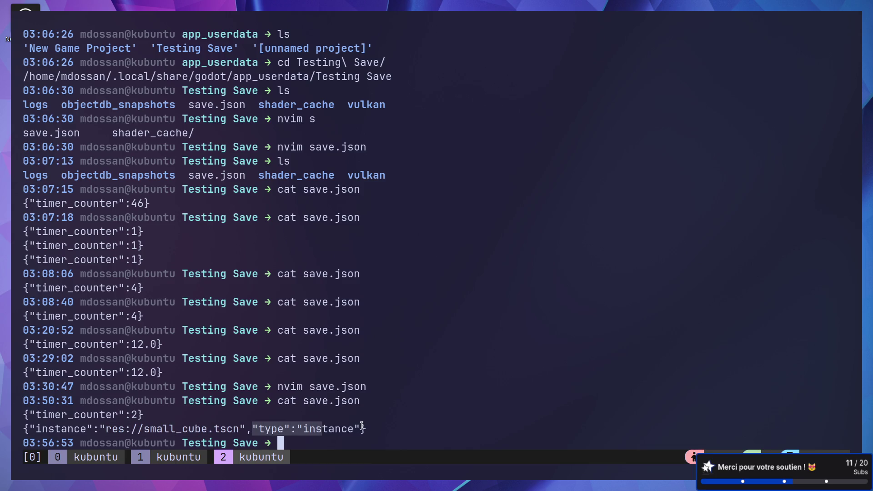
click(261, 429)
drag(250, 428, 360, 429)
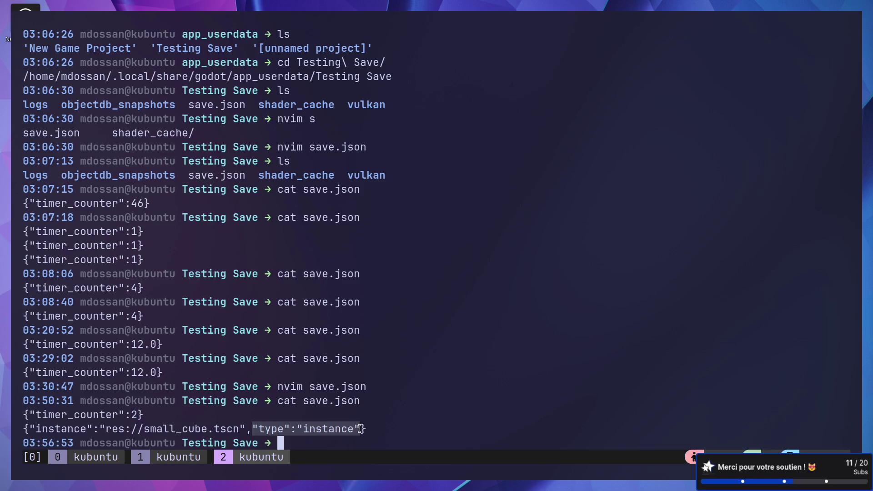
click(252, 436)
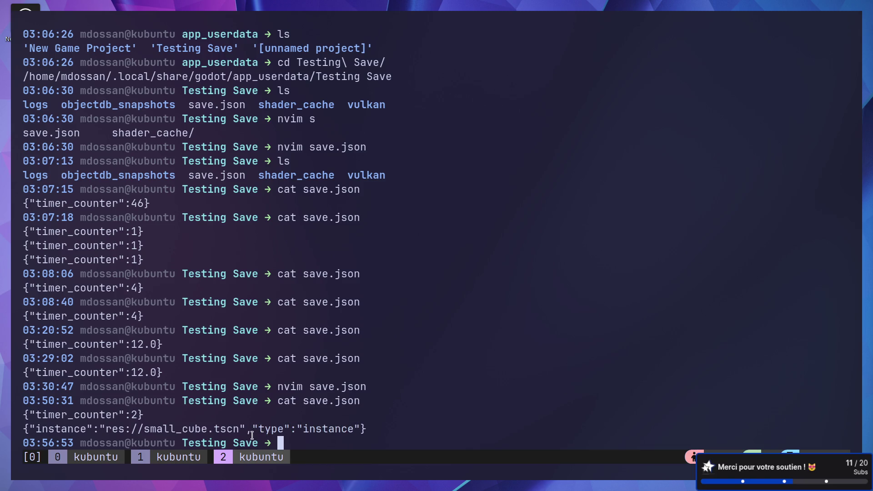
drag(252, 428, 362, 427)
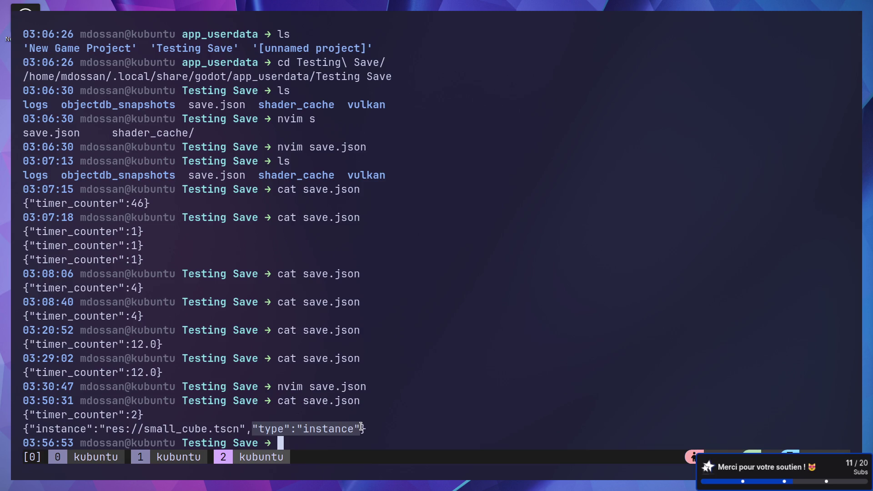
key(alt+Tab)
click(698, 103)
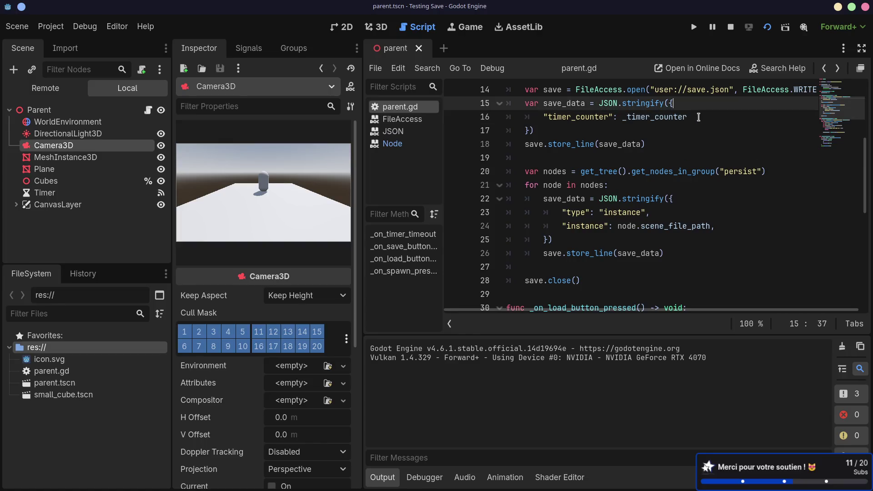
- Add a "type": "static" entry above _timer_counter, add the trailing comma, and save
key(Return)
text("type")
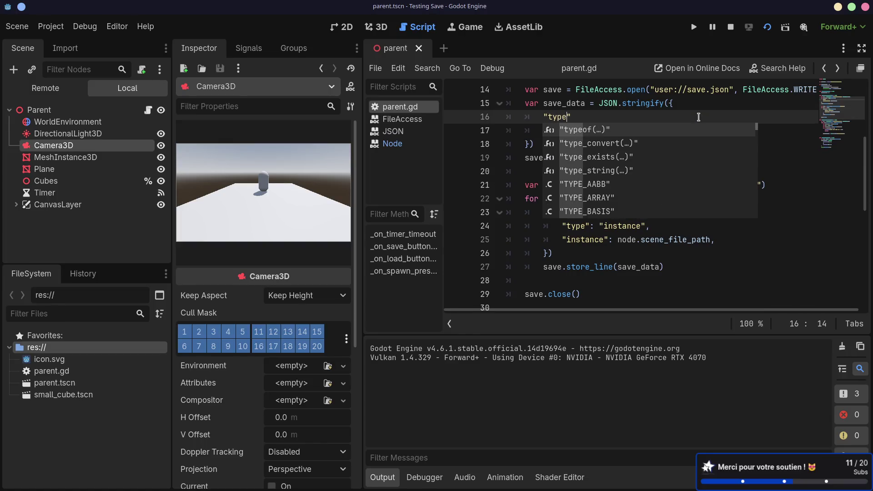
text(: "static",)
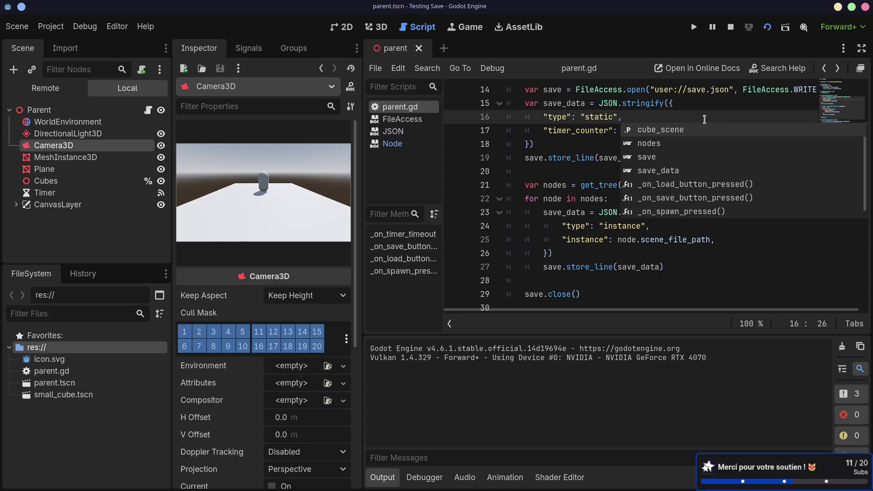
key(Escape)
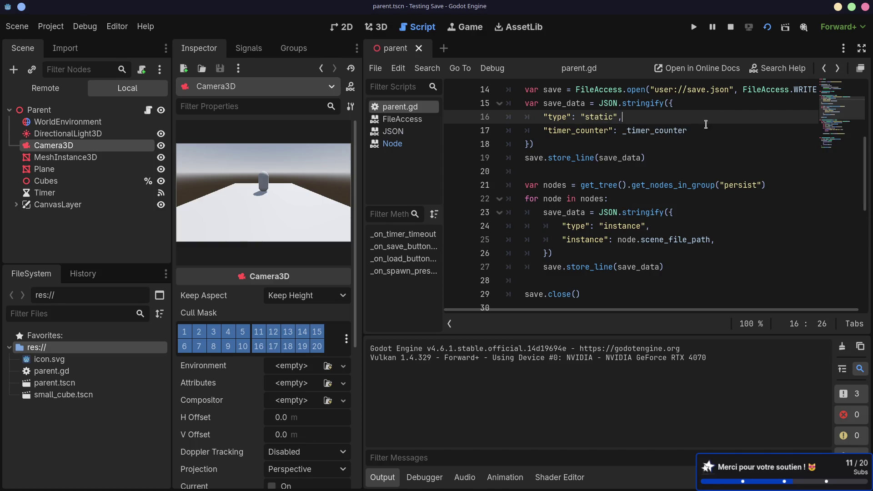
click(705, 125)
text(,)
click(700, 117)
drag(543, 116, 608, 117)
click(649, 125)
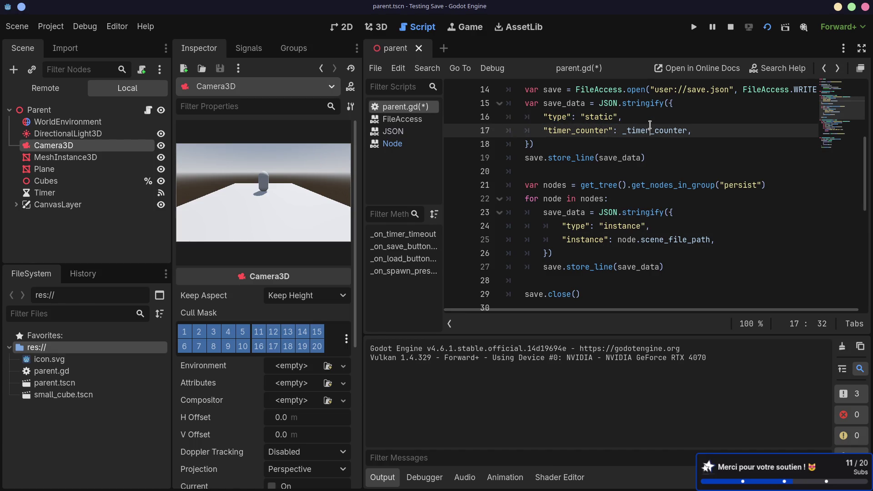
key(ctrl+s)
- Review the get_nodes_in_group call and the "instance" type value in the save loop
click(667, 186)
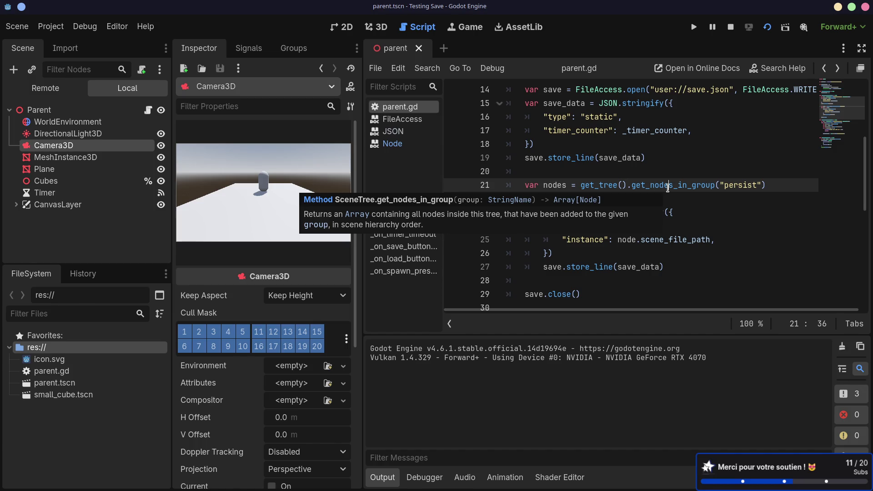
click(689, 294)
click(655, 240)
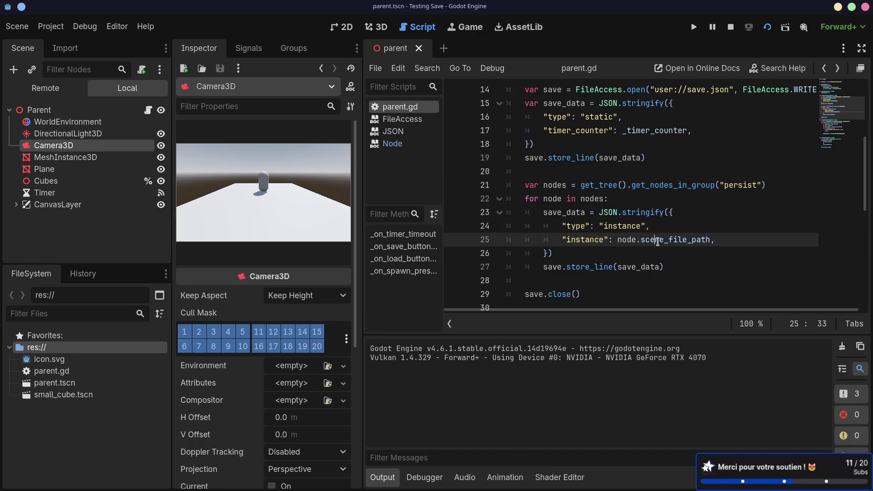
scroll(659, 241, down, 2)
double_click(622, 144)
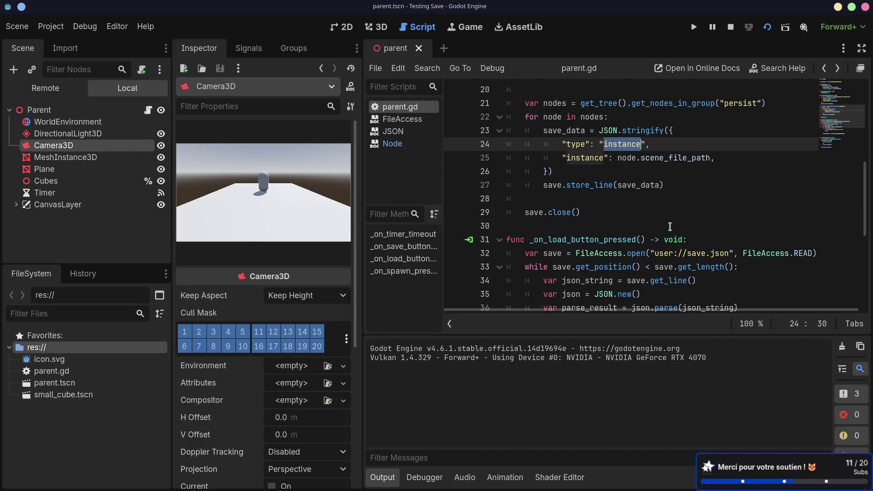
scroll(669, 226, up, 1)
click(737, 200)
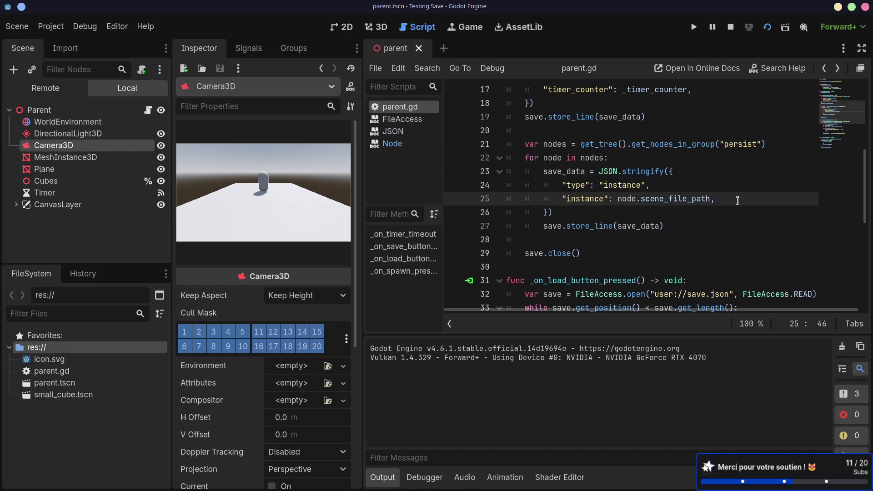
- Add a "data": { entry with a position: key after the instance line
key(Return)
text("data":)
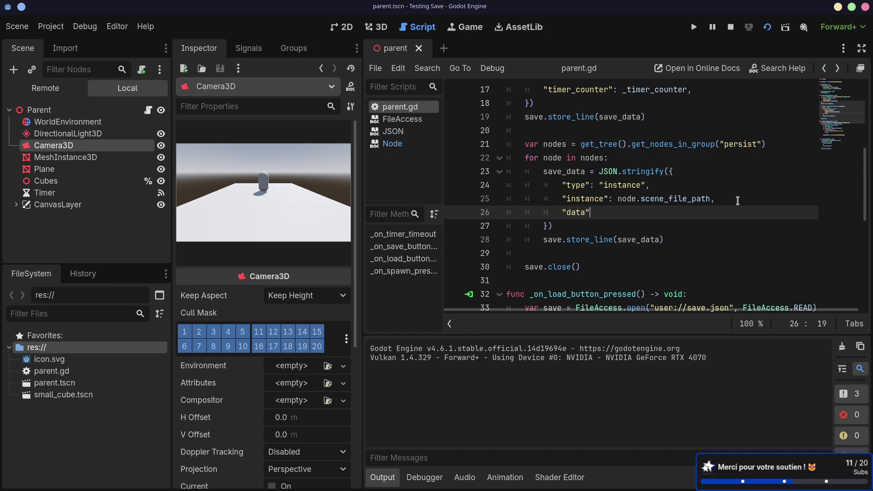
text( {)
key(Return)
text(position)
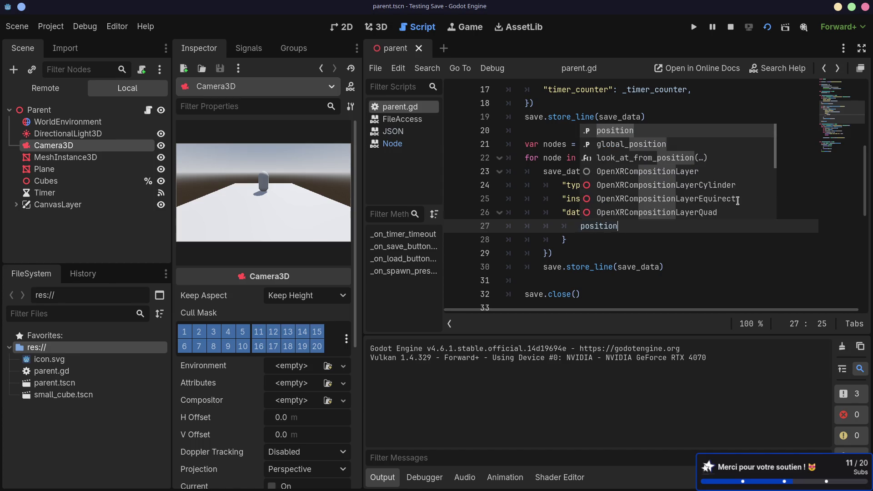
text(:)
- Insert node = node as Node3D at the start of the for loop
click(584, 171)
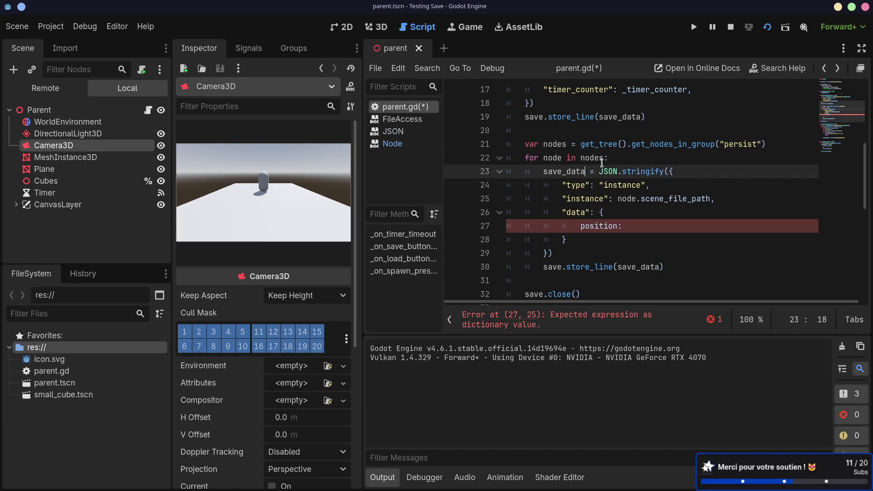
click(625, 156)
key(Return)
text(node = node as)
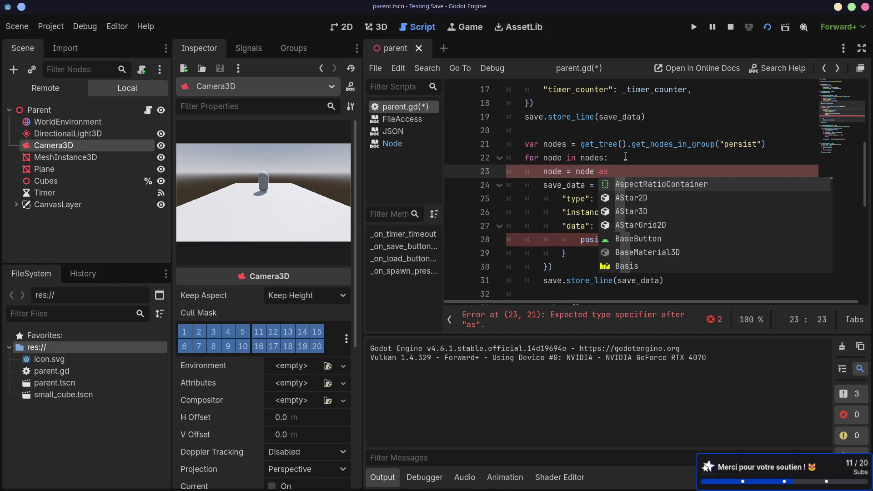
text( Node)
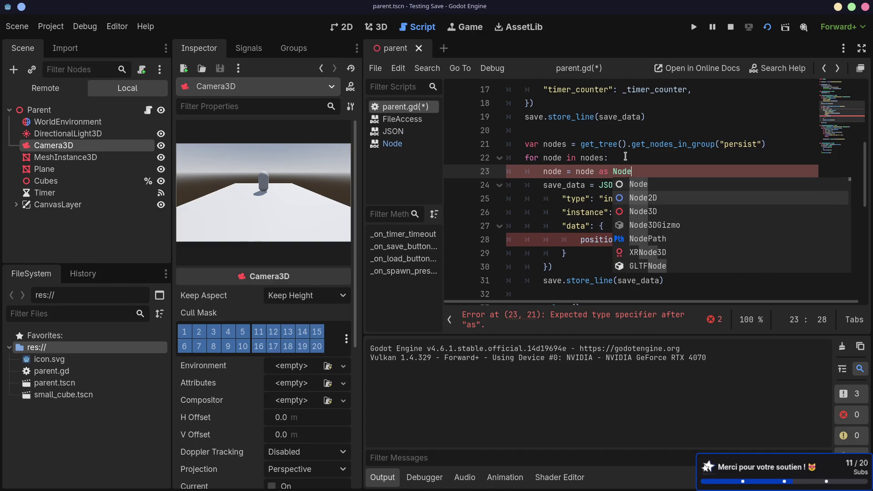
key(Down)
key(Return)
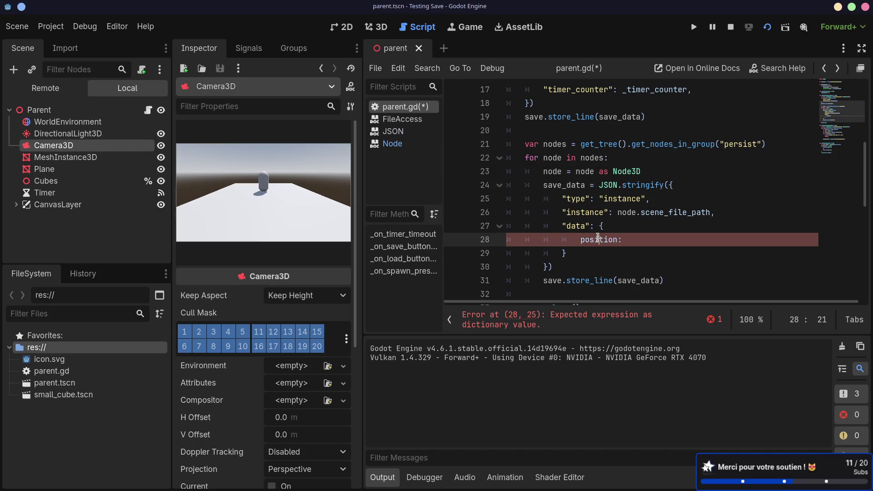
double_click(585, 172)
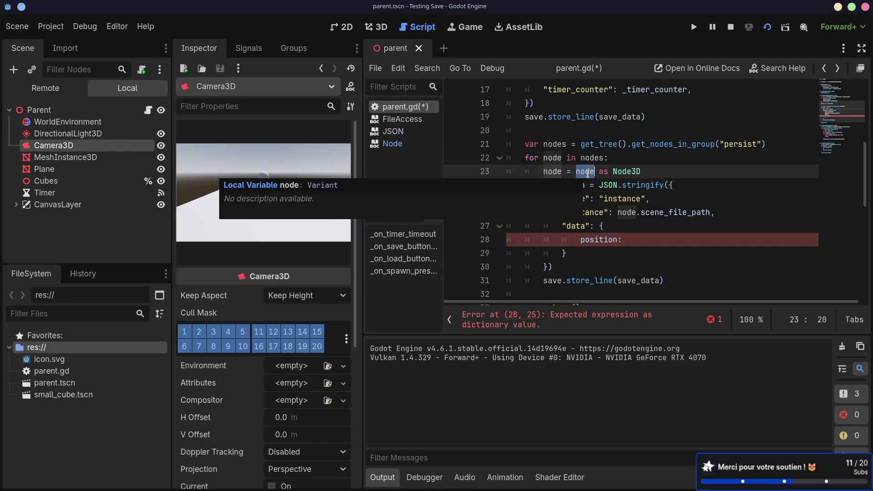
- In Firefox, go to the Saving games tutorial tab and scroll to the save_game code
key(alt+Tab)
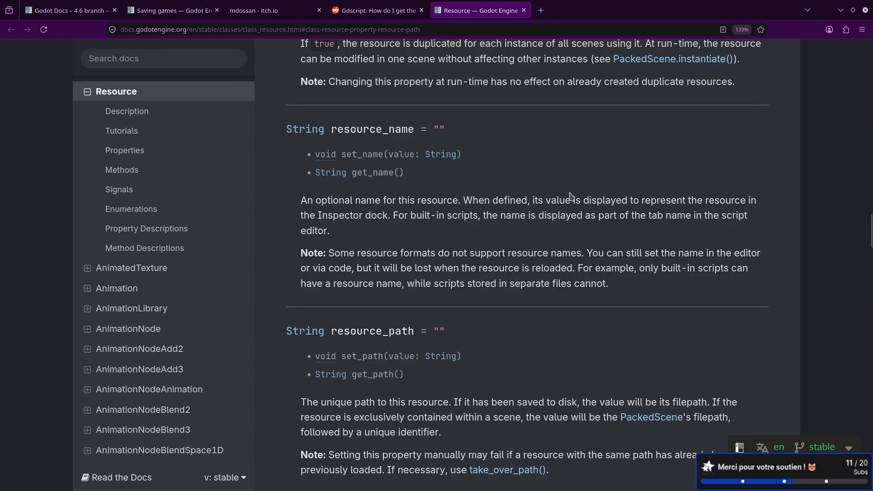
key(ctrl+shift+Tab)
key(ctrl+shift+Tab)
key(ctrl+shift+Tab)
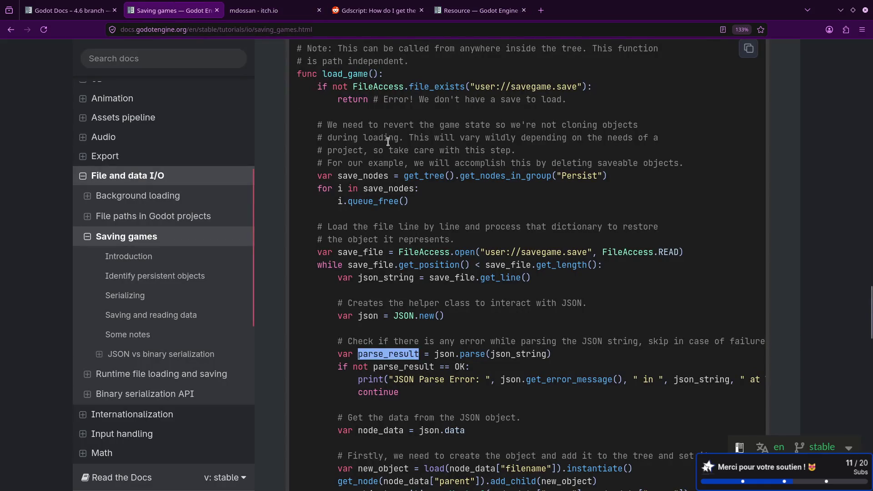
scroll(390, 138, up, 5)
scroll(523, 163, up, 5)
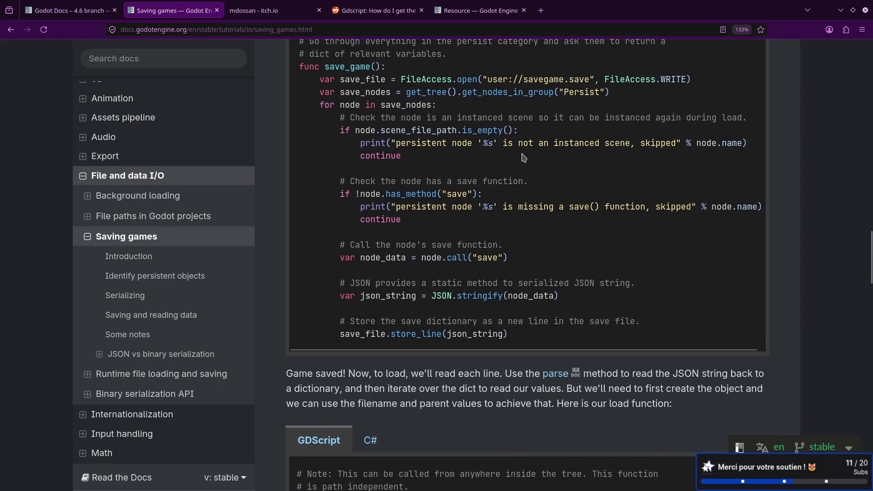
scroll(531, 214, up, 5)
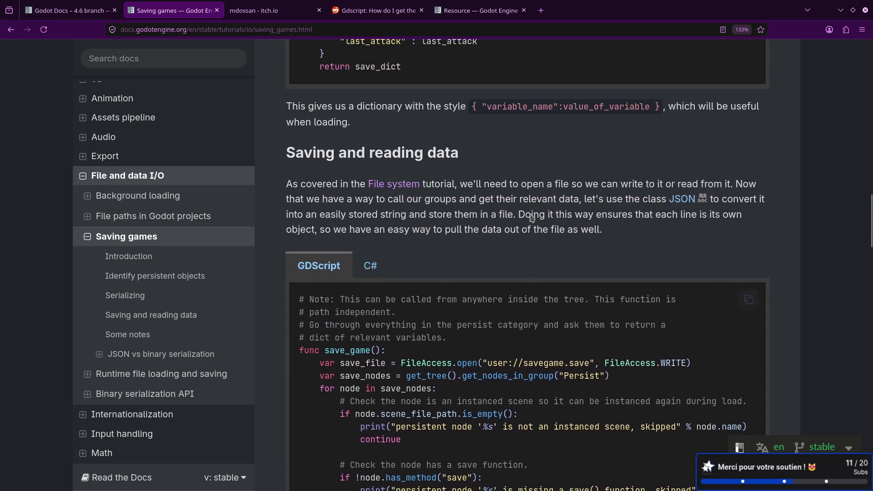
scroll(530, 214, down, 3)
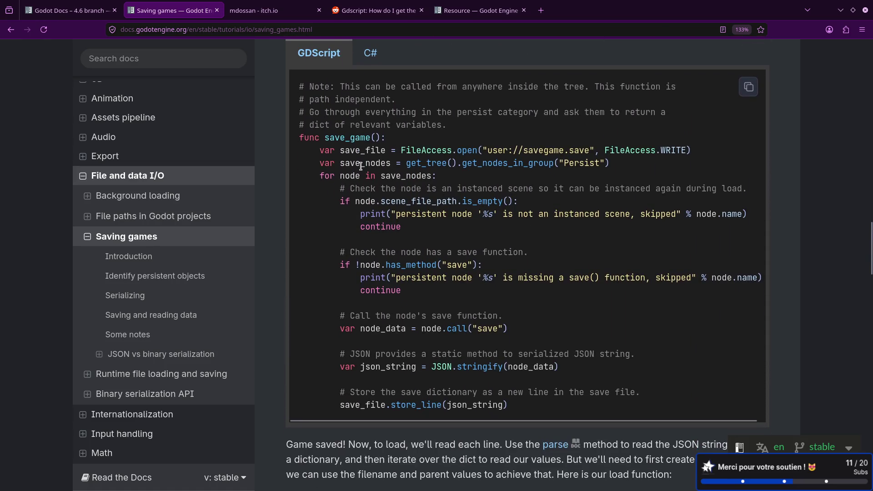
- Study the get_nodes_in_group, scene_file_path and has_method lines of the example, then return to Godot
double_click(493, 163)
click(408, 173)
double_click(426, 201)
click(417, 263)
double_click(411, 265)
drag(498, 271, 359, 264)
click(475, 254)
key(alt+Tab)
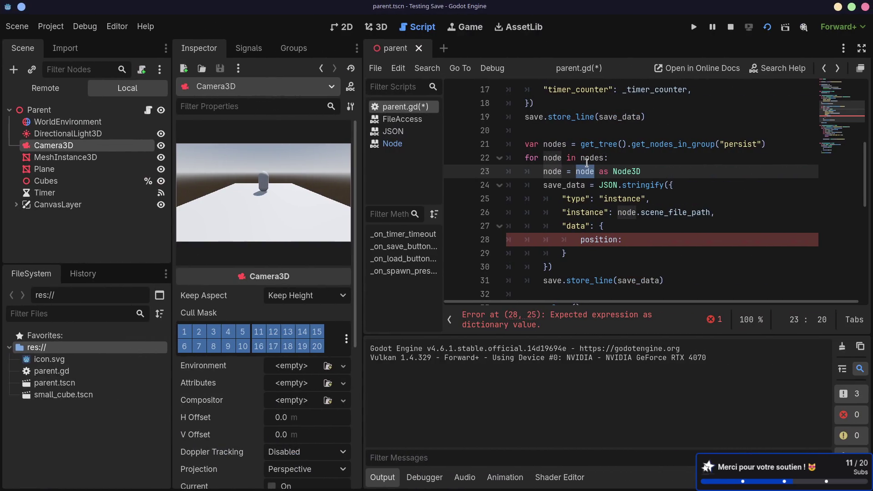
- Delete the Node3D cast line, leaving an empty line at the loop start
drag(657, 174, 658, 164)
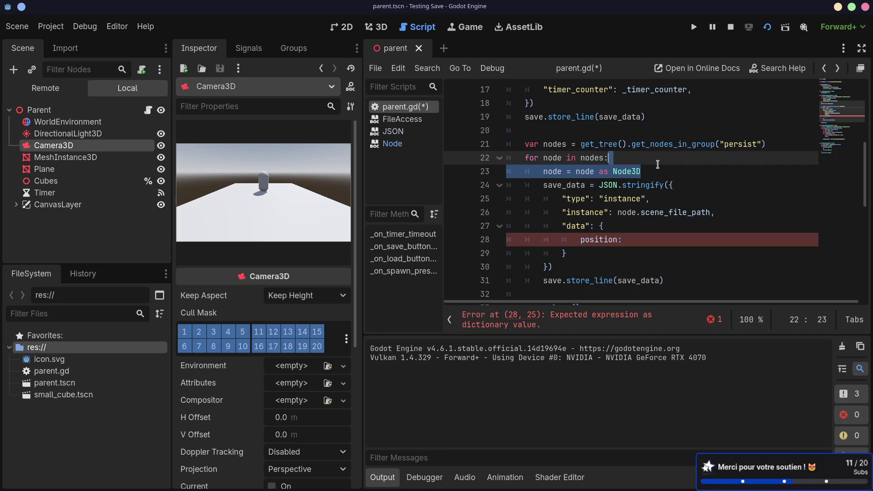
key(BackSpace)
key(Return)
text(\)
key(Left)
key(Return)
key(Up)
key(Down)
key(BackSpace)
key(Up)
- Add if not node.has_method("save"): with continue as its body
text(if)
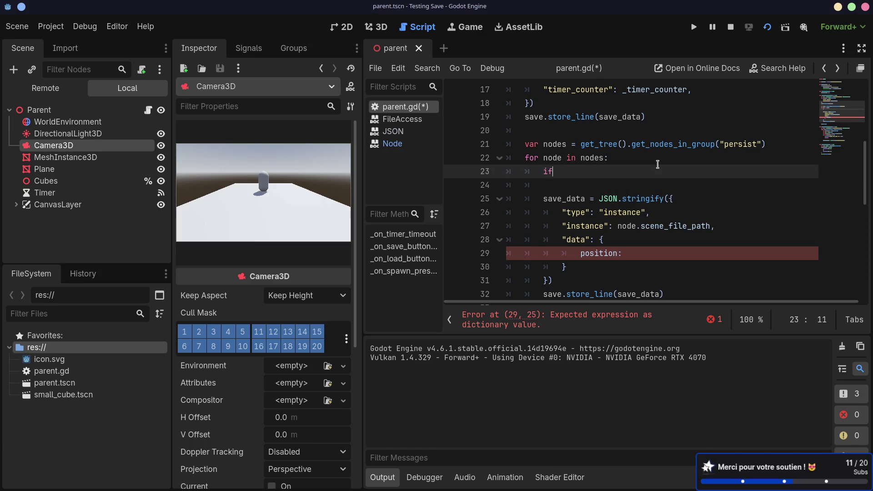
text( not node.has)
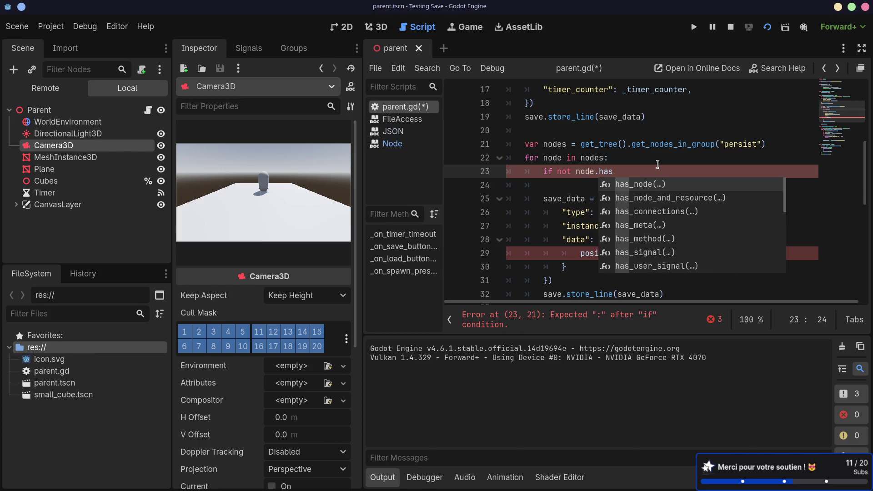
text(_me)
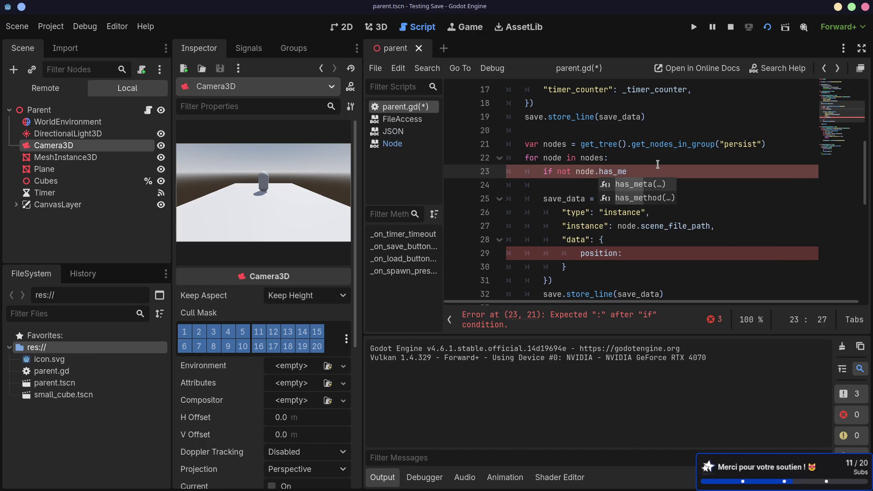
key(Down)
key(Return)
text("save")
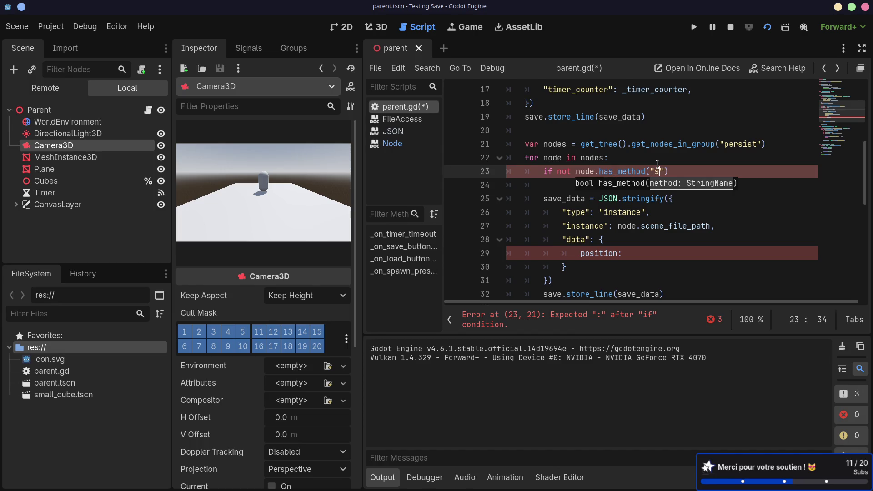
key(Down)
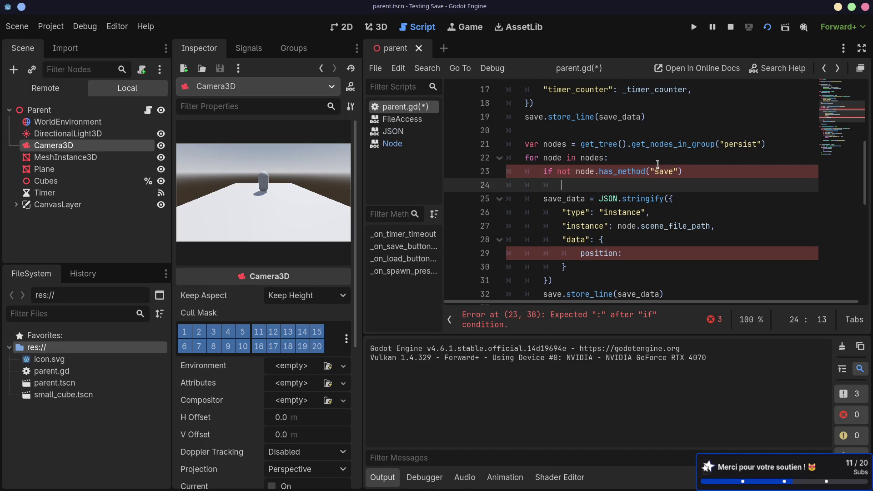
click(694, 169)
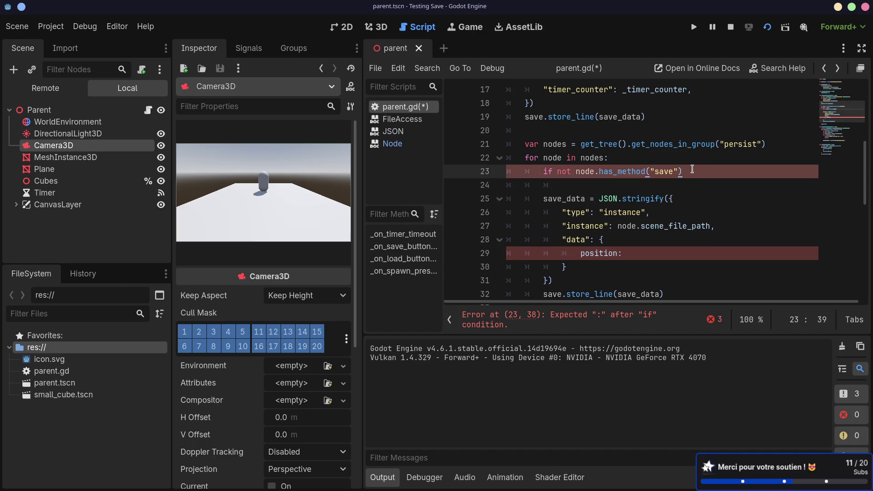
text(:)
key(Return)
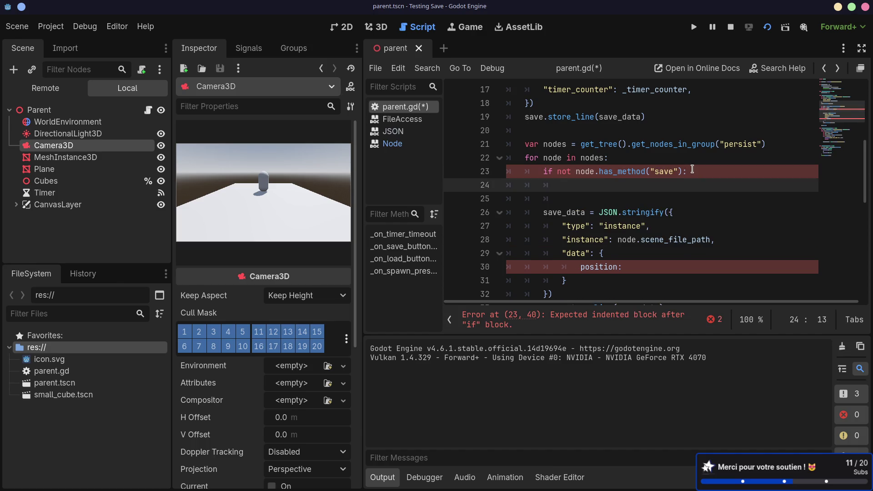
text(continue)
- Add push_error("Node %s has no method save" % node) before the continue
click(691, 169)
key(Return)
text(push)
key(Return)
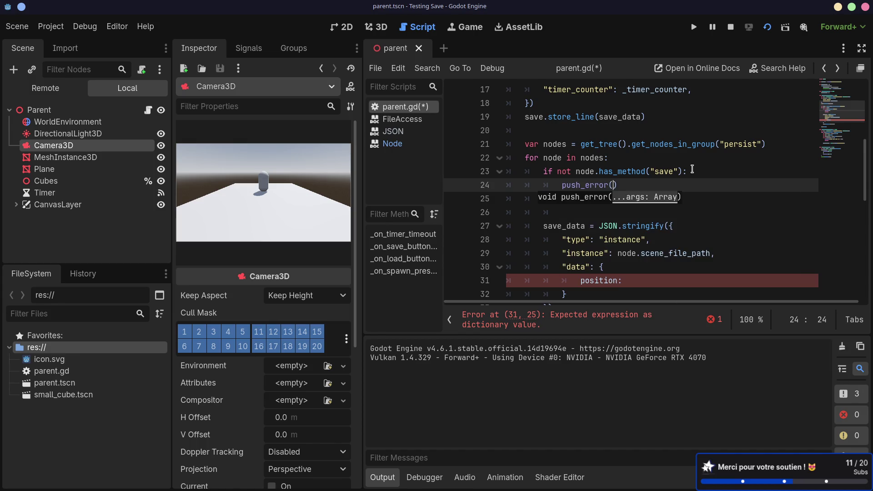
text(")
text(Node %s)
text( has)
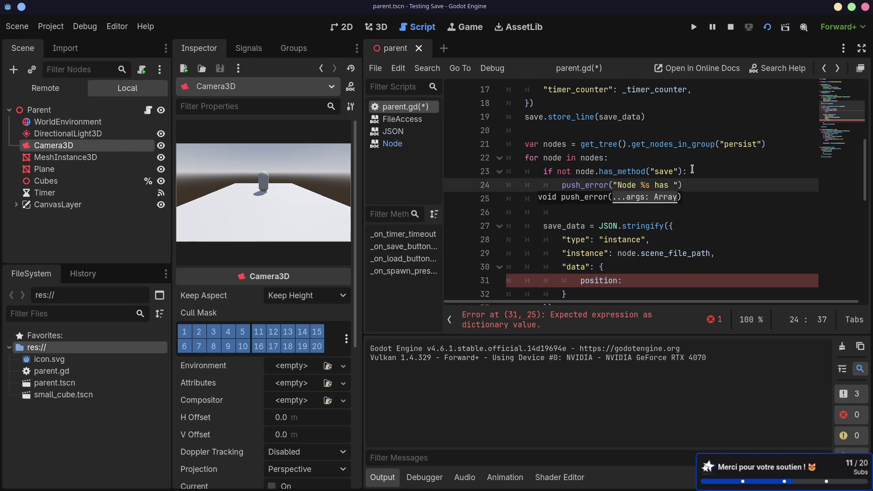
key(BackSpace)
key(BackSpace)
key(BackSpace)
text(has no)
key(BackSpace)
text(ethod save", )
text(%node)
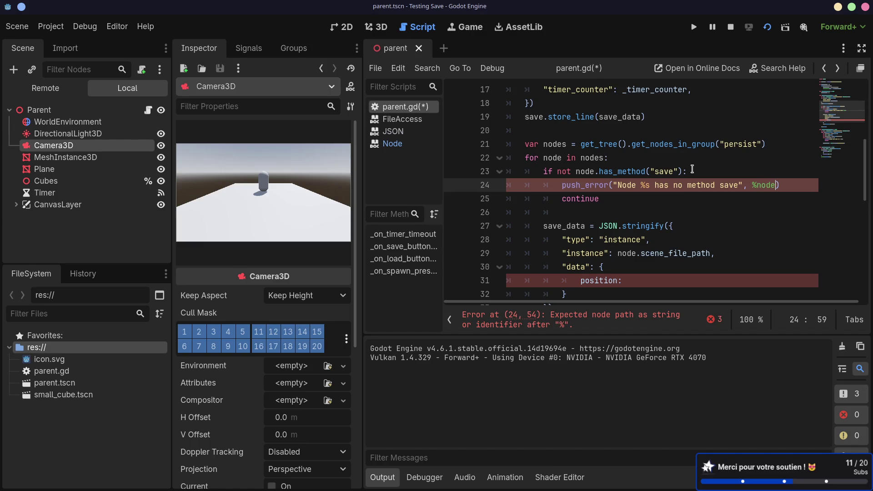
click(757, 185)
click(723, 201)
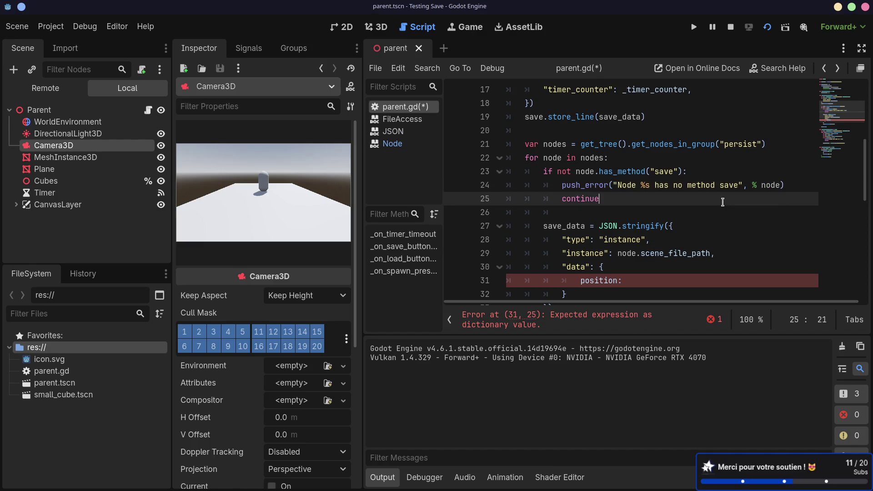
- Below the skip branch, declare var node_save_data = node.save() in the loop body
click(588, 211)
key(BackSpace)
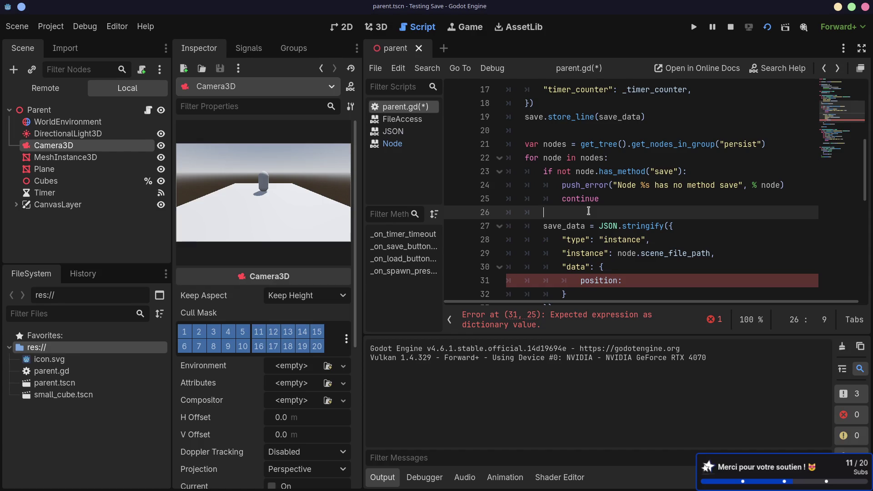
scroll(591, 211, down, 2)
scroll(594, 213, up, 2)
key(Return)
key(Up)
key(Return)
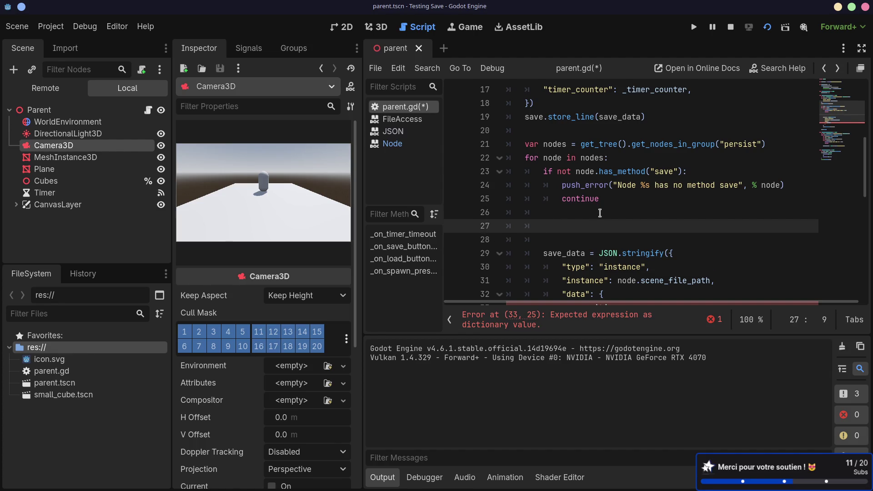
text(var nodes)
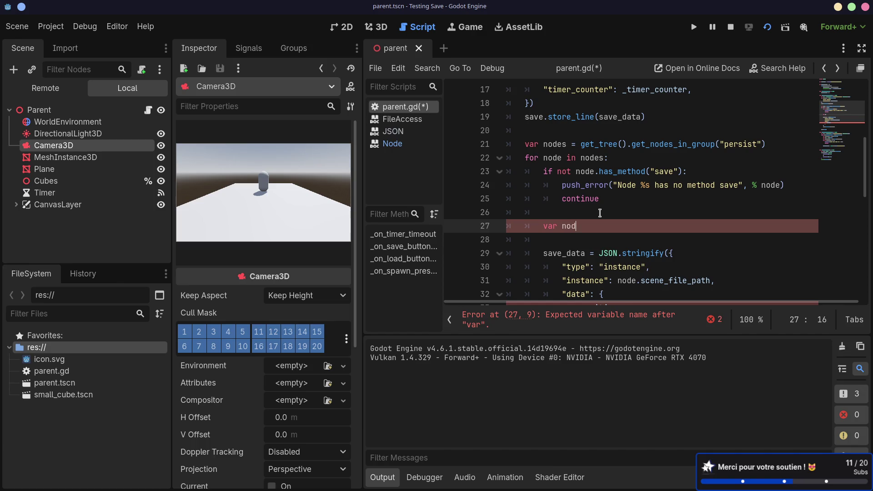
key(BackSpace)
text(_save_data = )
text(node.sa)
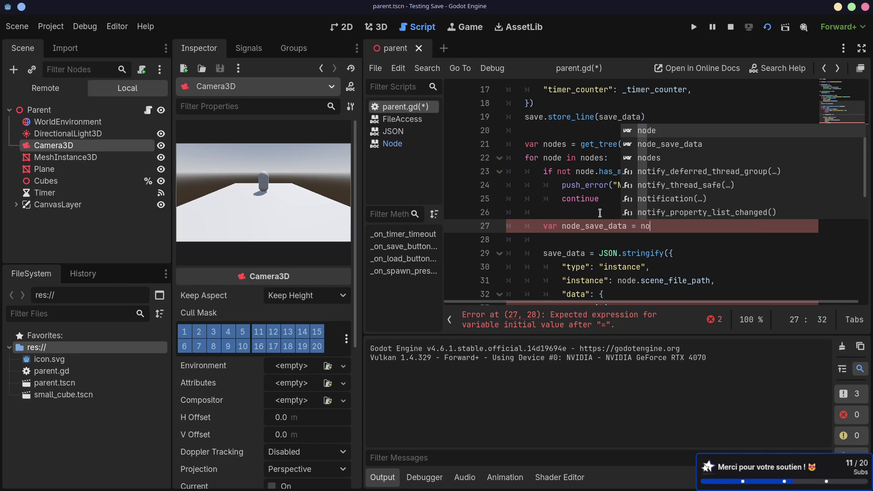
text(ve())
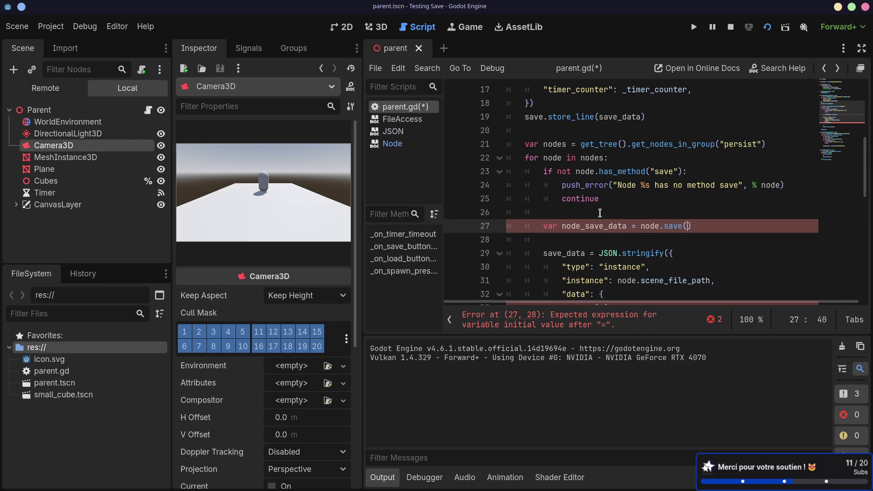
- Replace the inline position dictionary after "data": with node_save_data and save parent.gd
click(600, 213)
scroll(577, 146, down, 3)
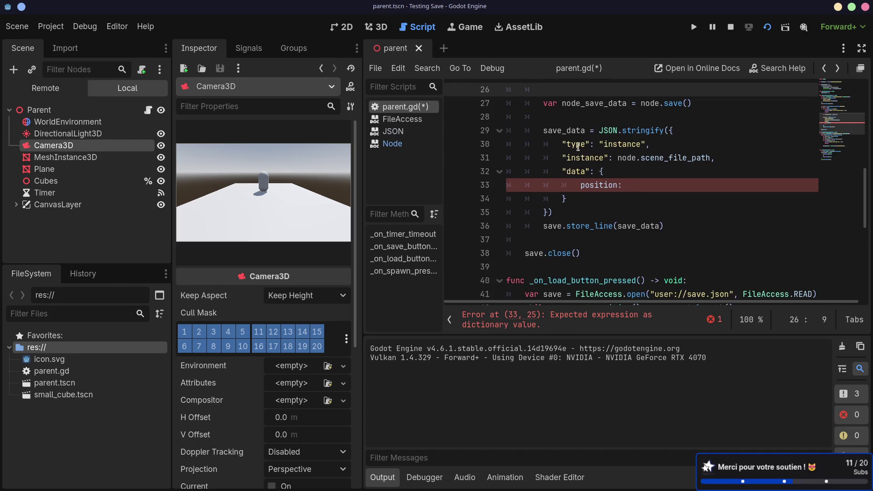
scroll(598, 186, up, 3)
drag(566, 240, 596, 214)
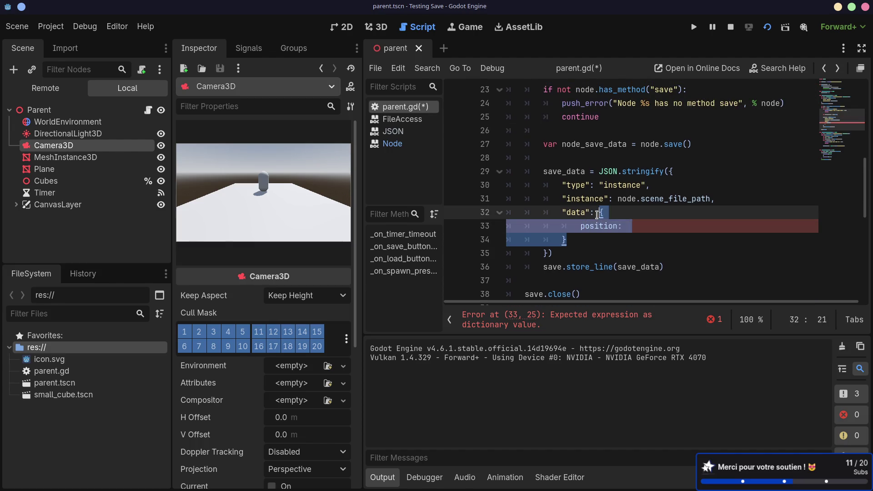
key(BackSpace)
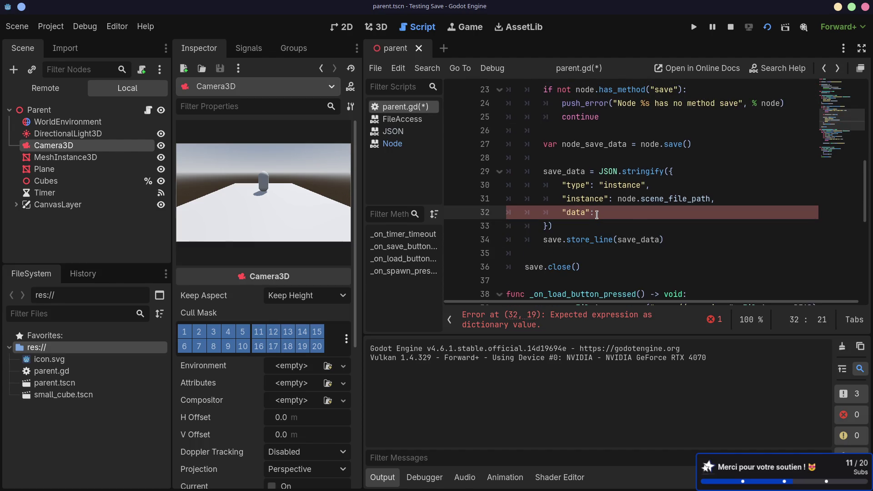
text(node)
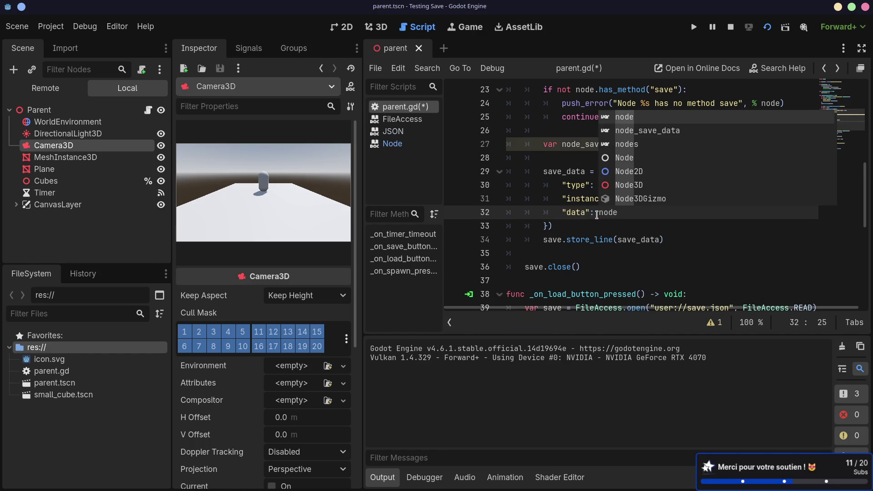
text(_save)
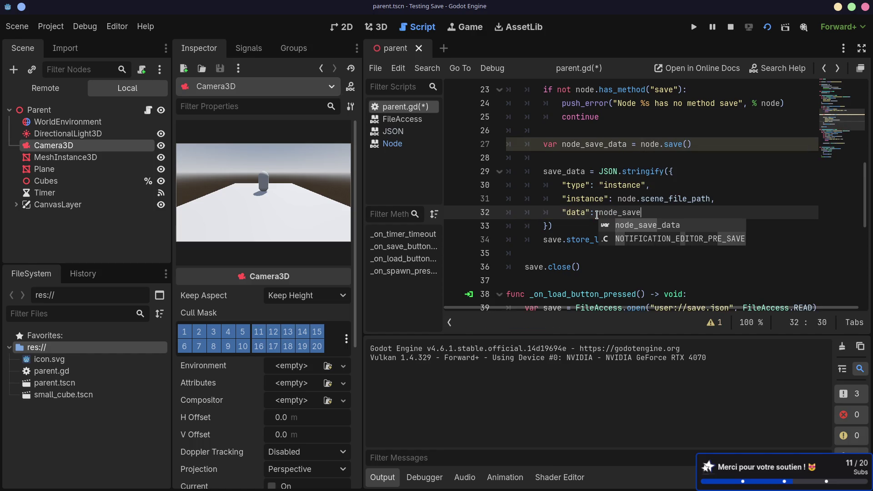
text(_data)
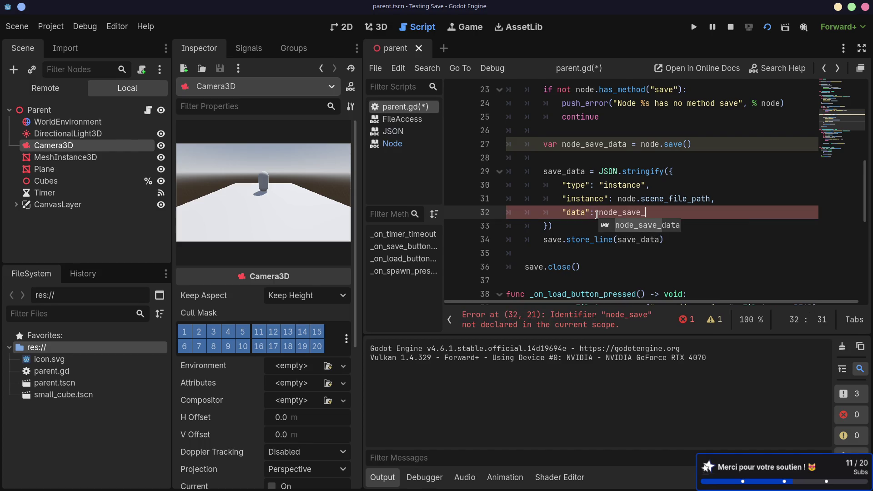
key(ctrl+s)
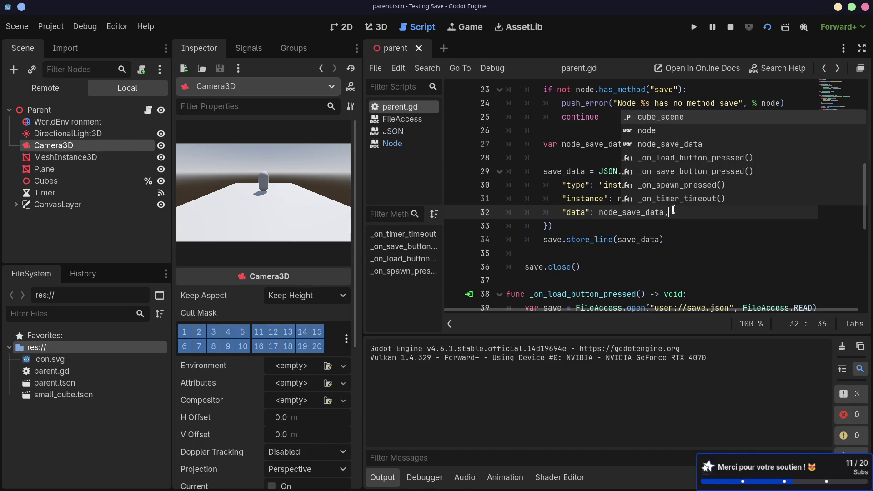
- Tidy the blank line between continue and node_save_data, then save the script again
key(Escape)
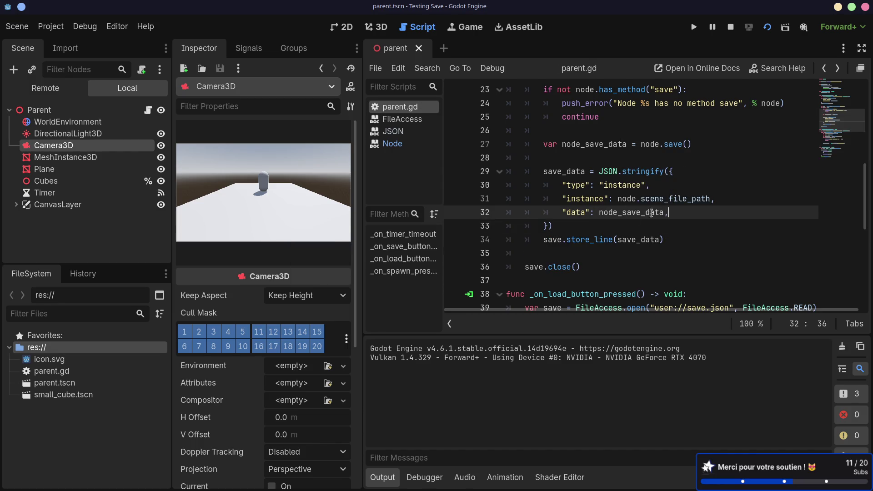
scroll(596, 219, up, 1)
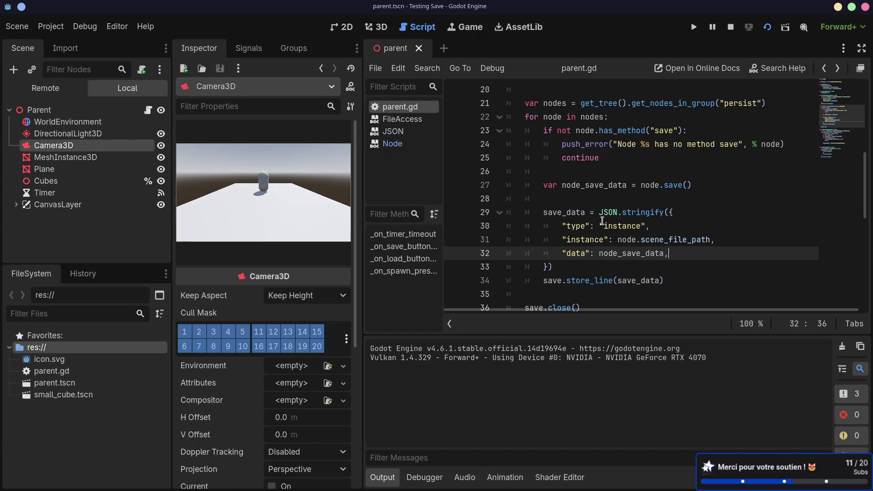
click(579, 171)
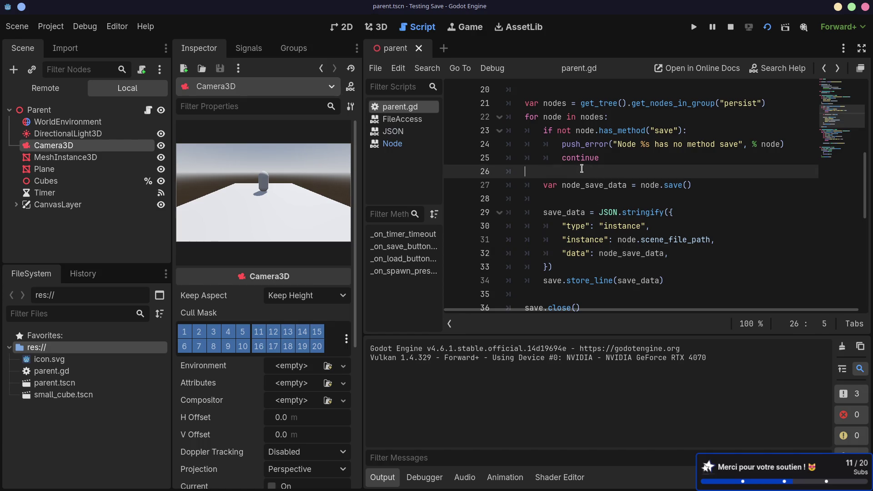
key(BackSpace)
key(BackSpace)
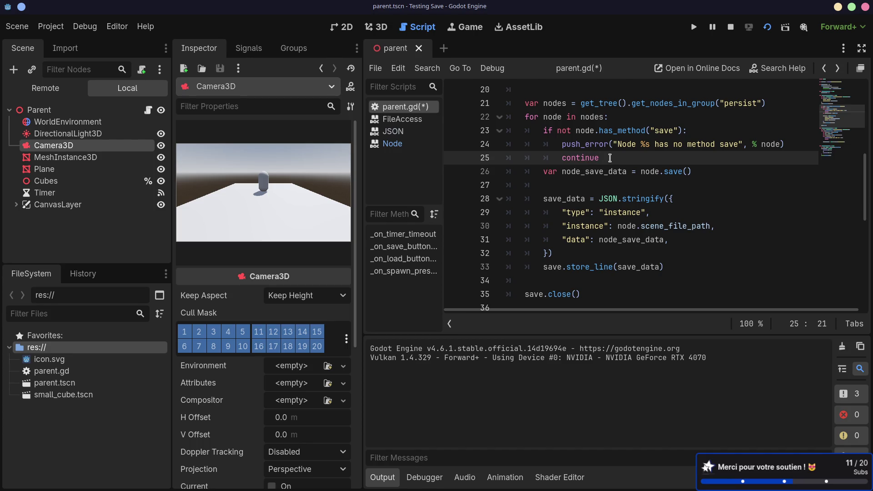
key(Return)
key(BackSpace)
key(ctrl+s)
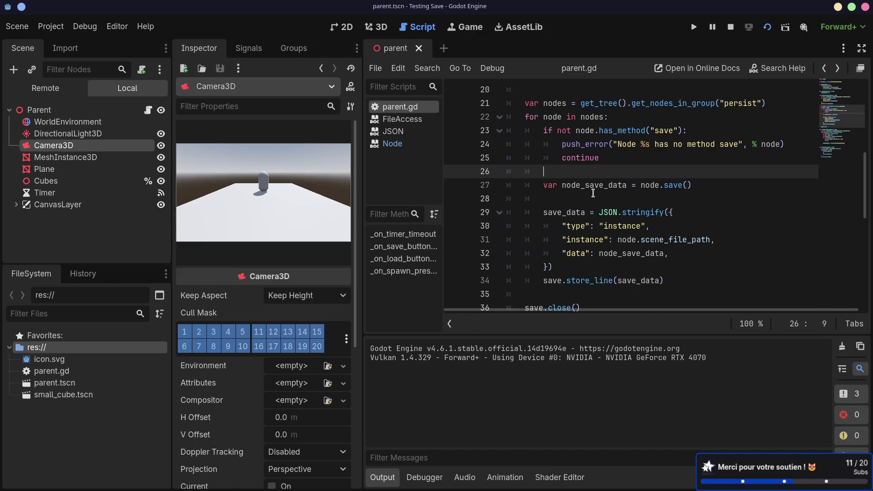
- Run the scene, spawn a cube, save, and show the two save errors in the Debugger
scroll(593, 193, down, 1)
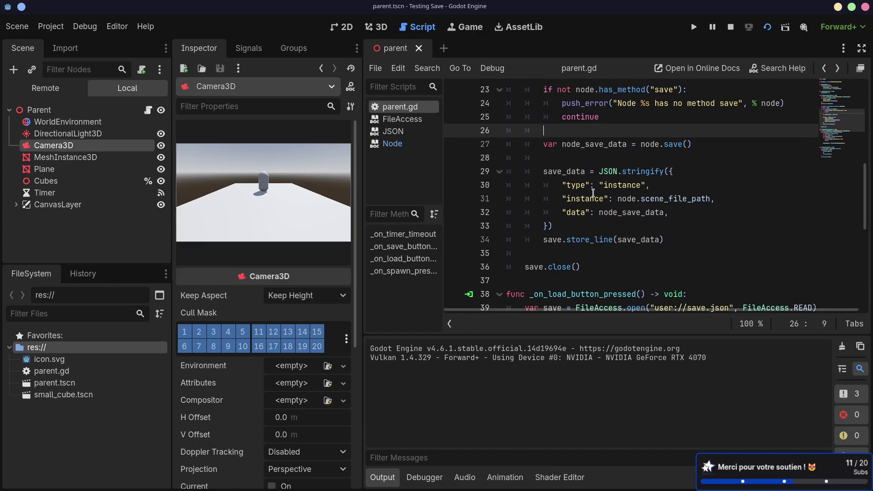
scroll(593, 194, up, 1)
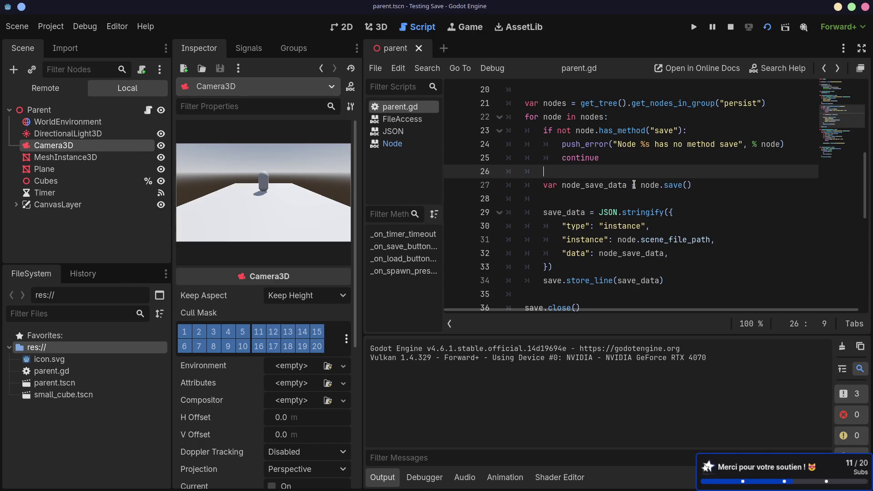
click(766, 28)
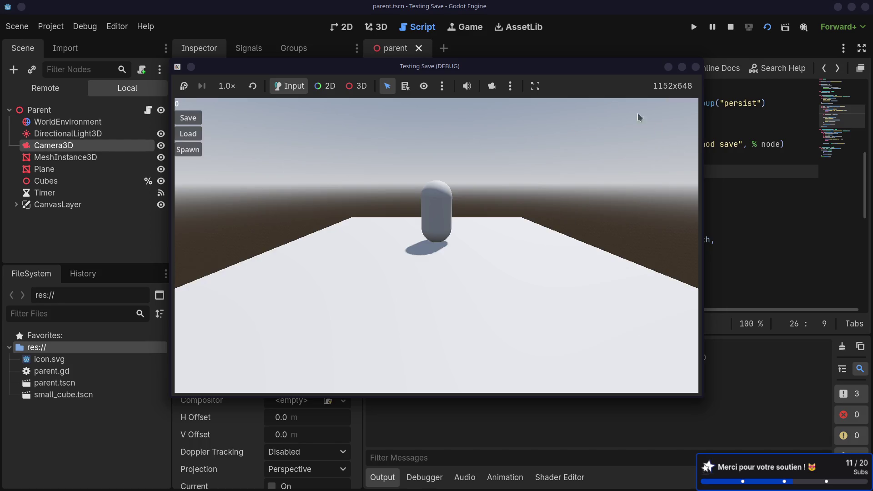
mouse_move(555, 72)
mouse_down()
mouse_move(687, 28)
mouse_move(673, 52)
mouse_up()
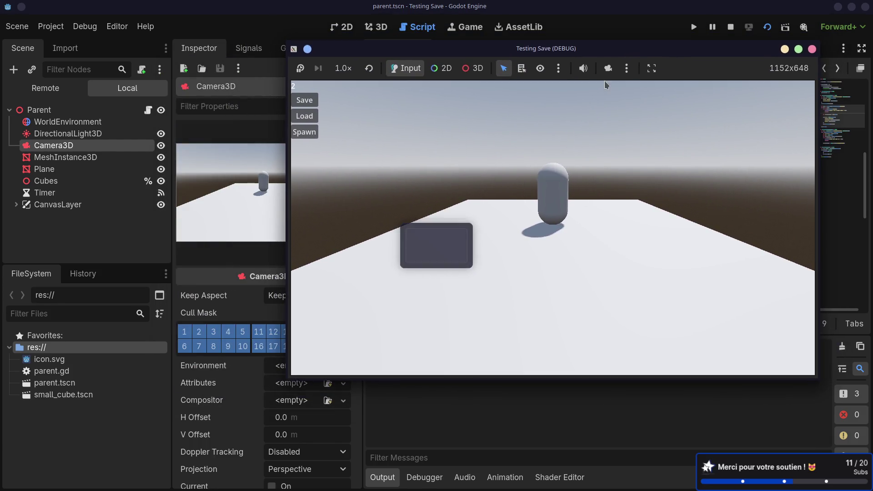
click(304, 132)
click(304, 100)
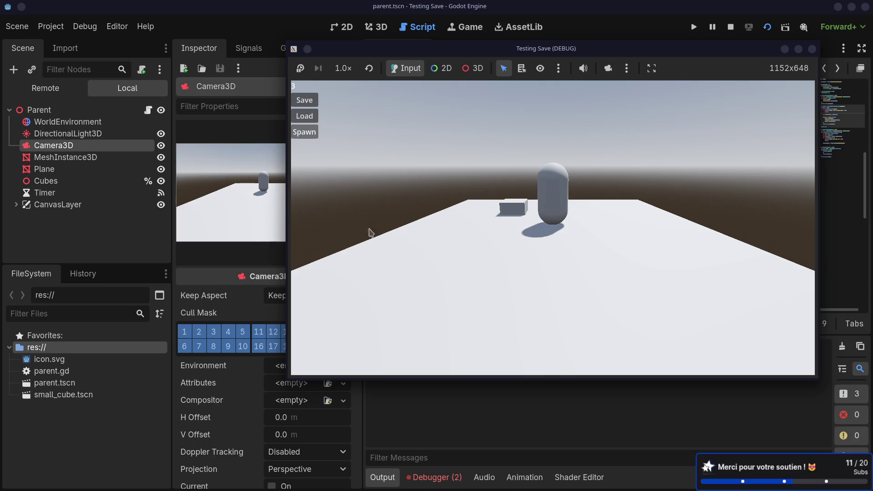
click(445, 485)
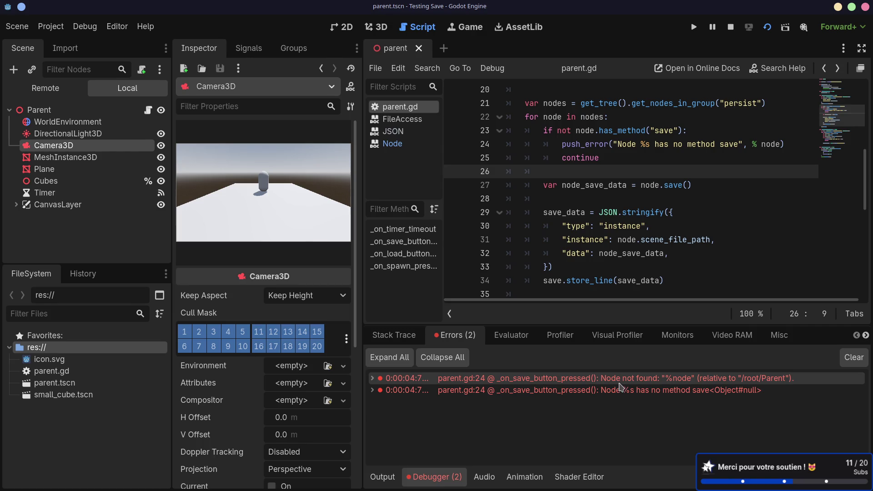
- Delete the stray comma before % in the push_error call on line 24
mouse_move(656, 386)
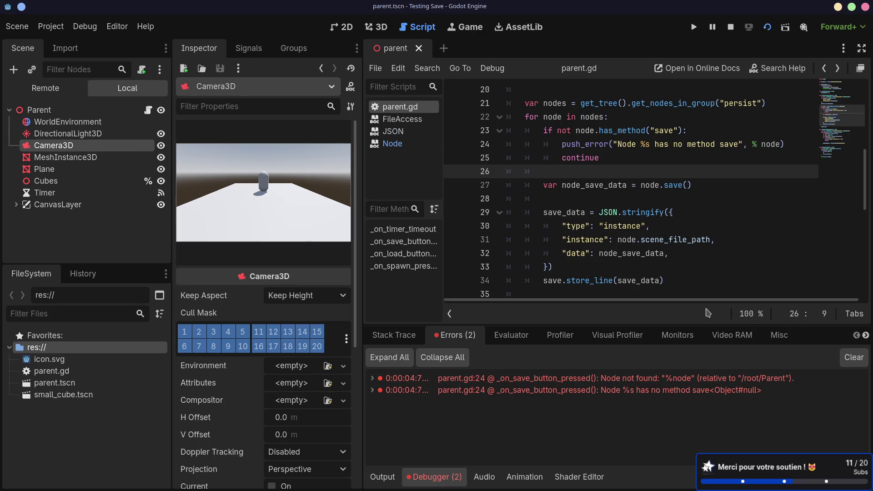
click(757, 144)
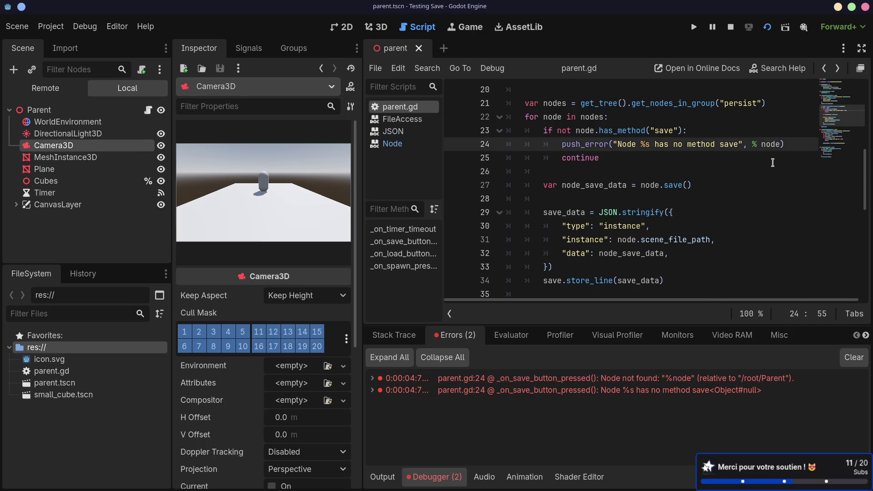
key(BackSpace)
- Stop the game and widen the side panels to review the load function
click(731, 27)
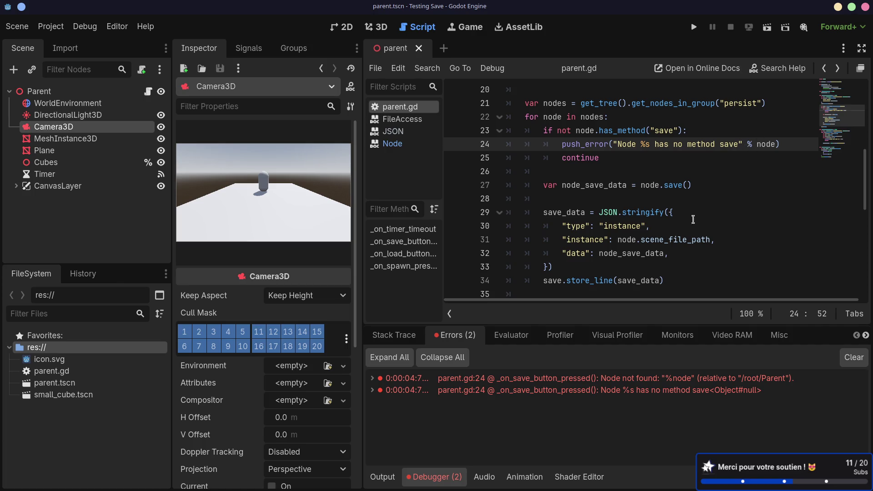
drag(359, 214, 357, 214)
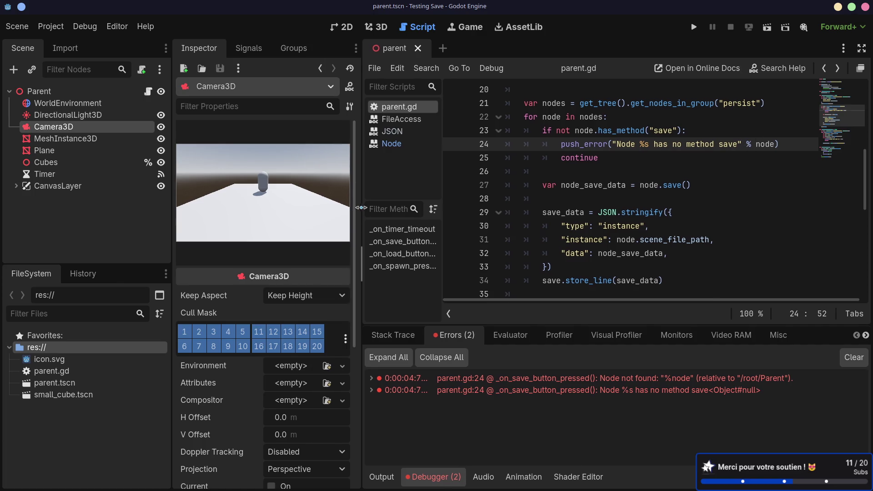
mouse_move(172, 201)
mouse_down()
mouse_move(159, 201)
mouse_move(169, 202)
mouse_up()
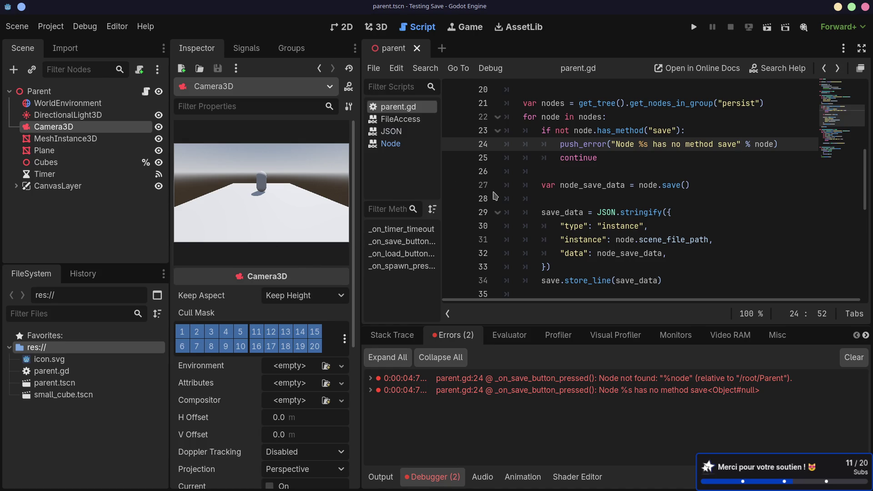
drag(442, 196, 449, 193)
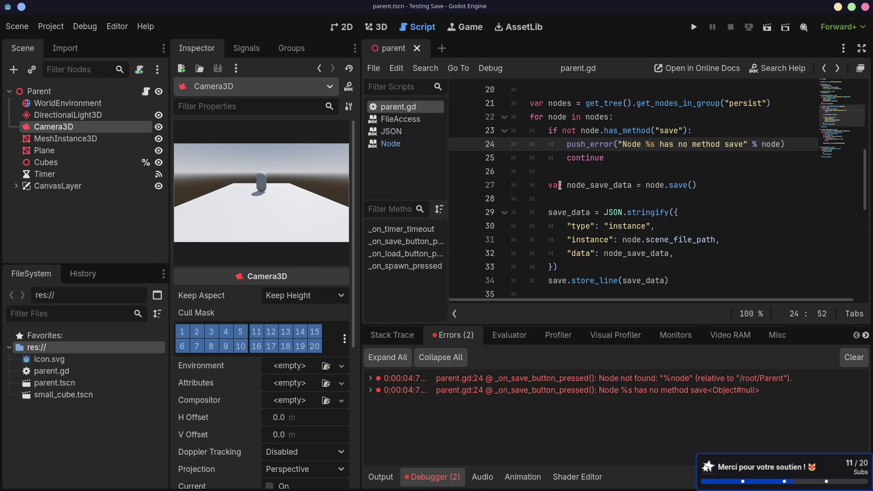
scroll(601, 186, down, 4)
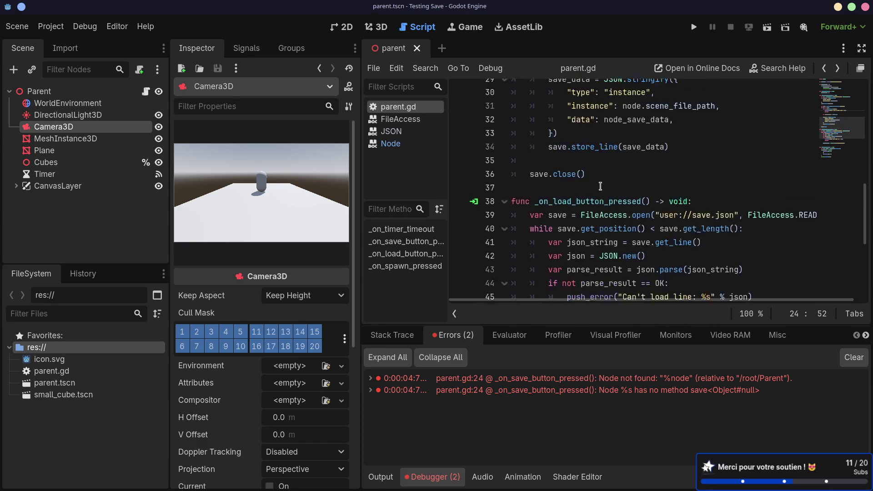
scroll(600, 186, up, 2)
scroll(600, 185, down, 3)
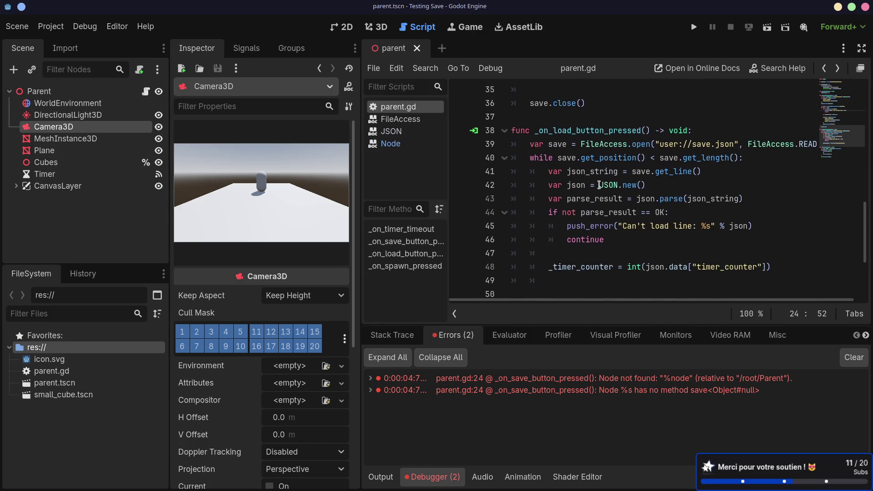
scroll(599, 185, up, 4)
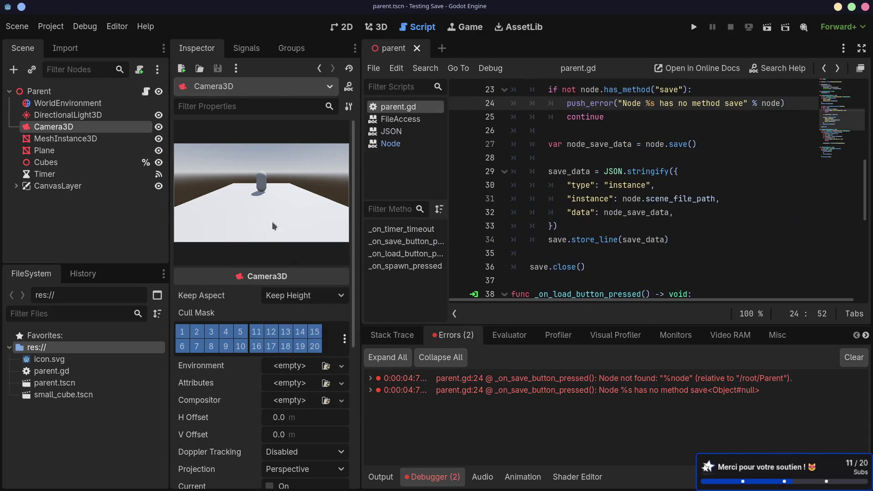
- Open small_cube.tscn and attach a new small_cube.gd script to SmallCube
double_click(59, 395)
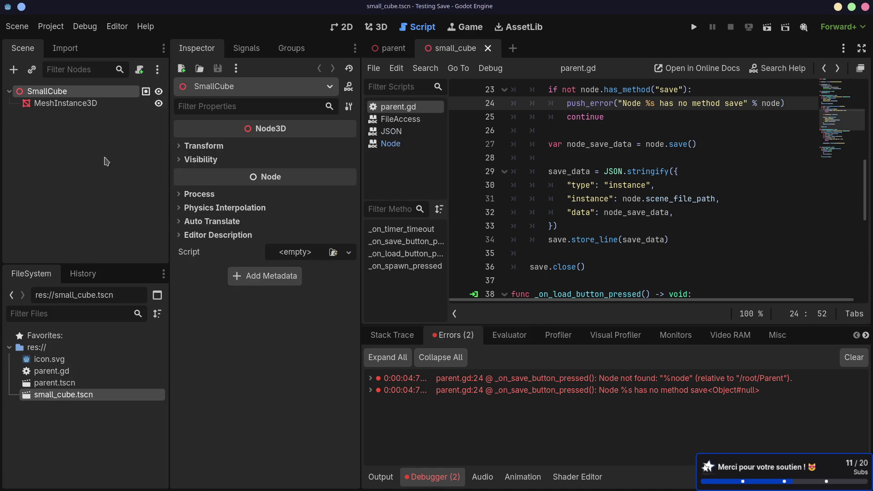
click(140, 69)
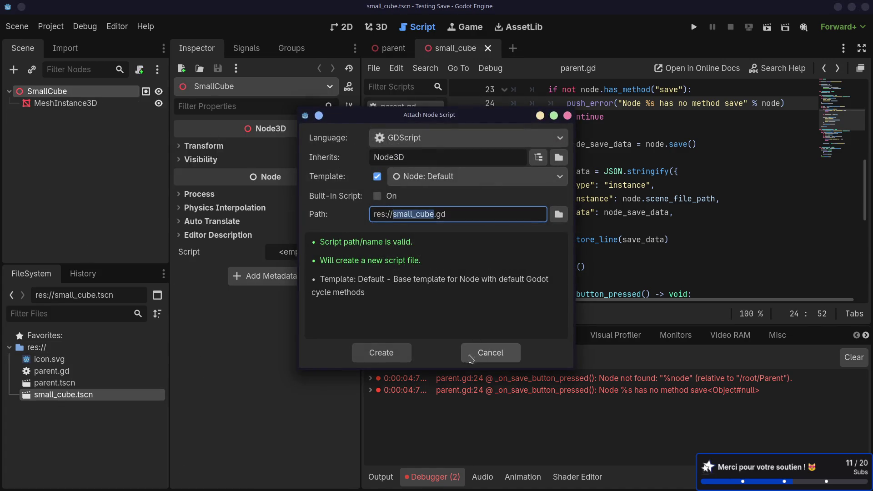
click(371, 353)
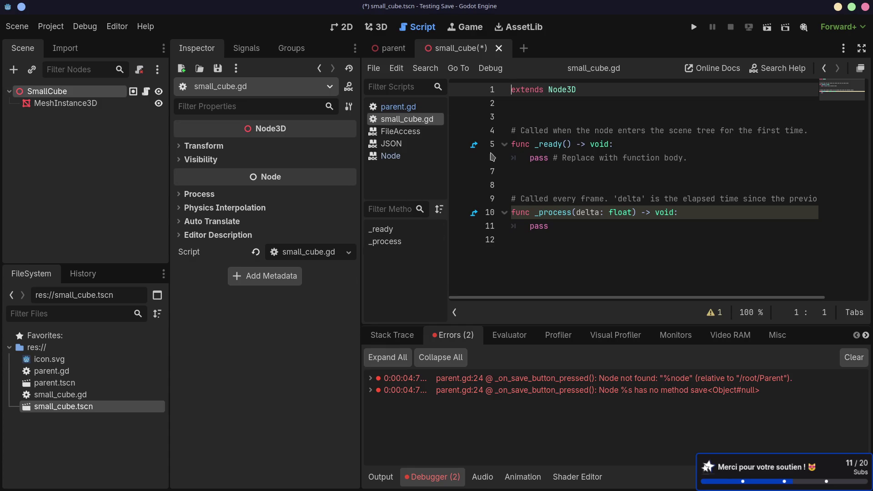
- Replace the template with func save() returning {"position": position} and save the script
drag(542, 247, 512, 131)
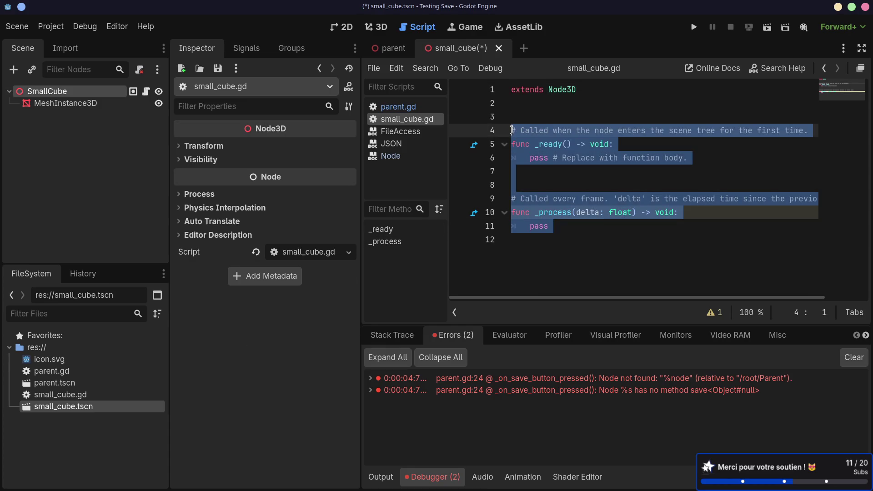
key(BackSpace)
key(BackSpace)
text(fun)
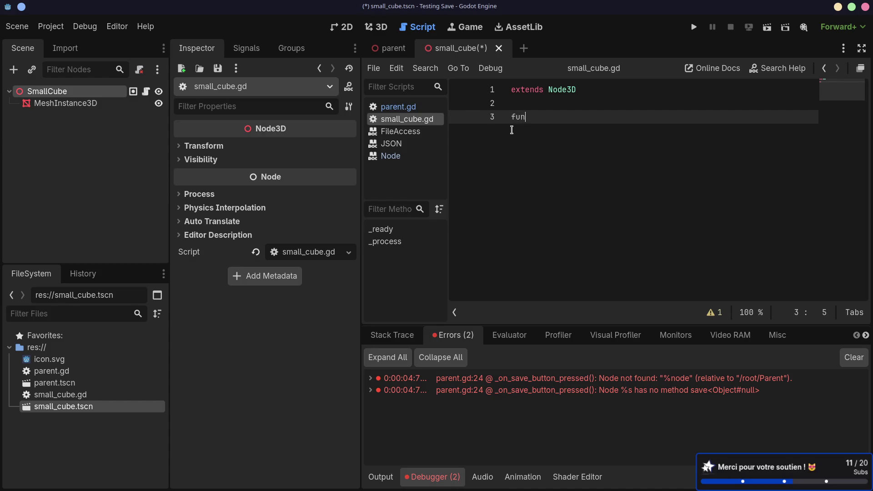
text(c save():)
key(Return)
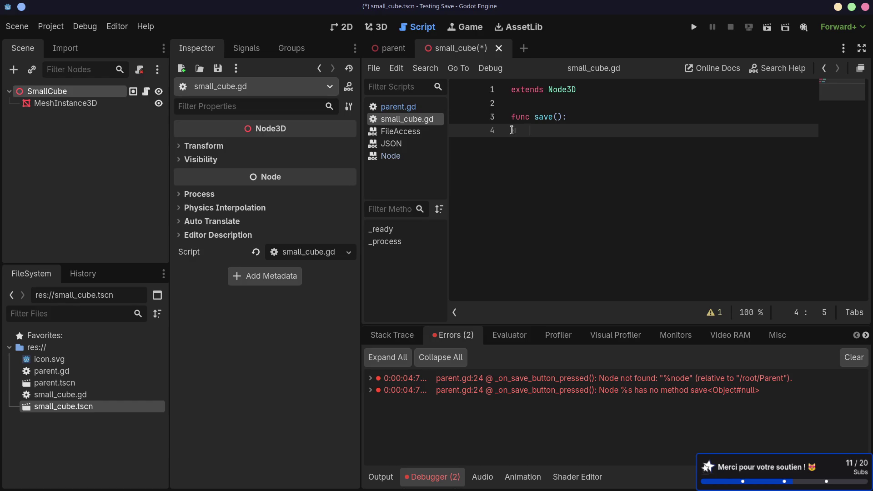
text(return )
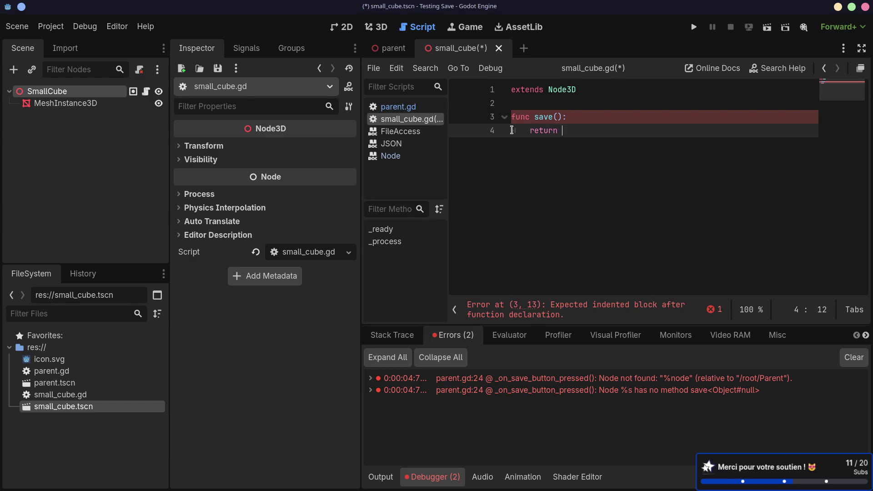
text({)
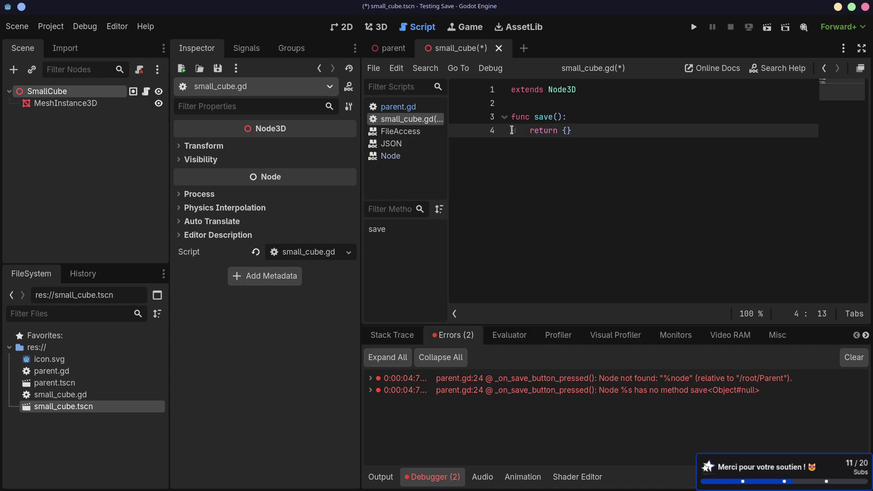
key(Return)
text(position: )
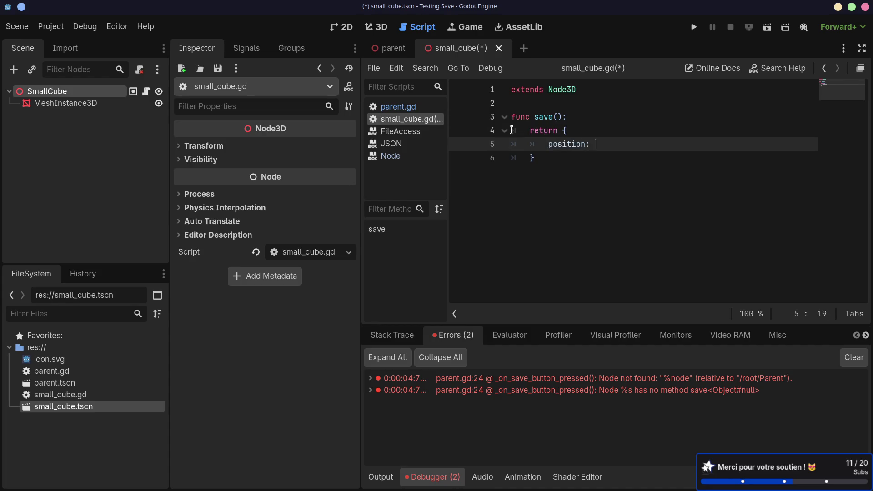
text(po)
key(Return)
click(551, 144)
text(")
click(564, 172)
key(ctrl+s)
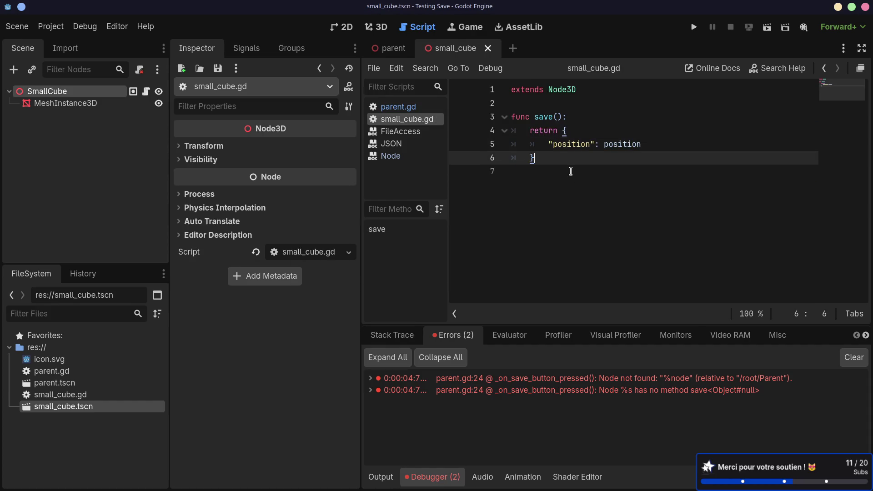
- Check the Saving games documentation page in Firefox, then return to Godot
key(alt+Tab)
scroll(574, 174, up, 8)
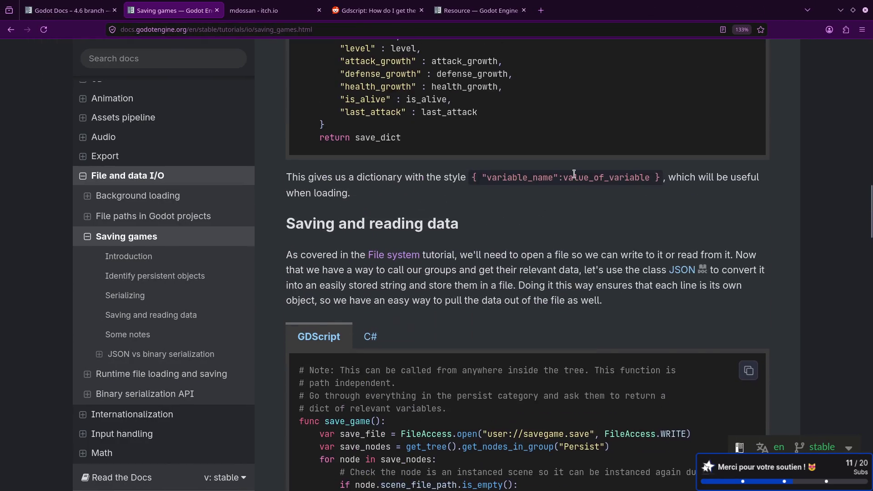
scroll(574, 174, up, 3)
drag(340, 166, 421, 175)
scroll(423, 205, down, 2)
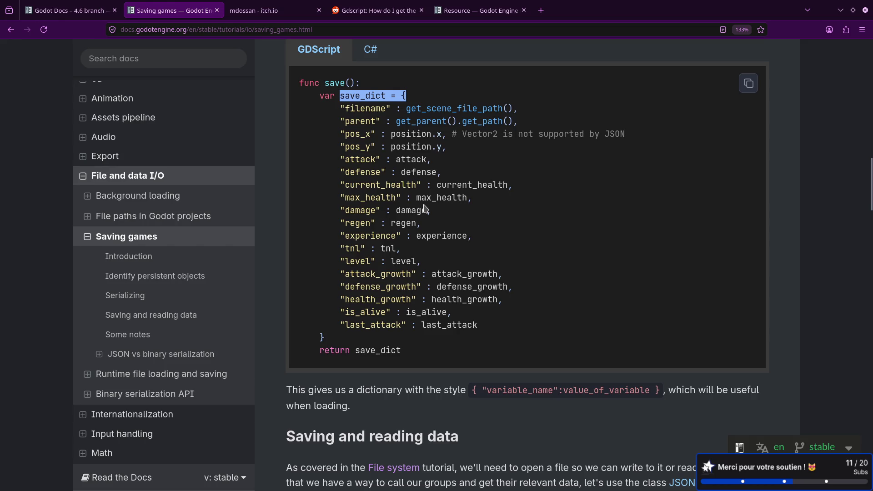
key(alt+Tab)
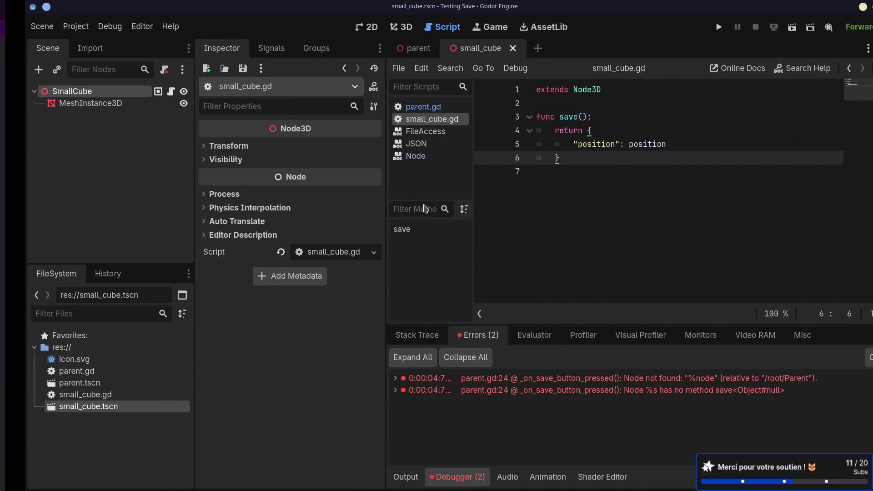
- Test-run the small_cube scene and close its game window
click(608, 179)
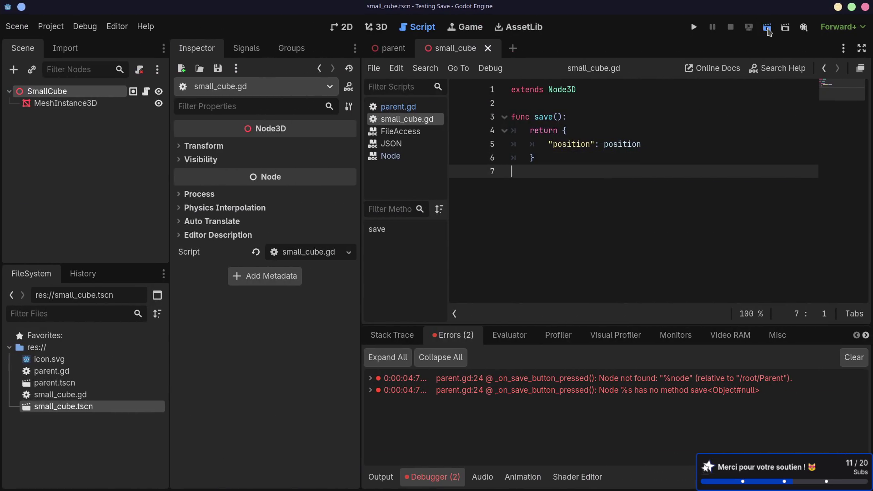
click(768, 29)
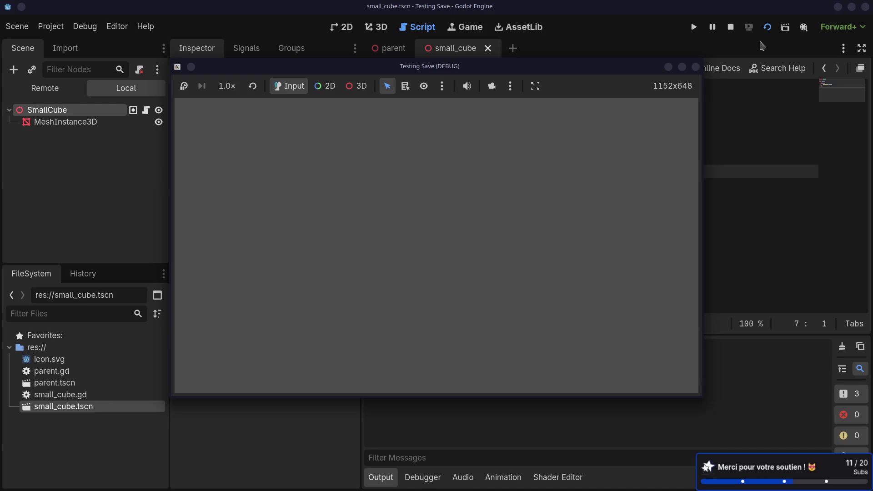
click(695, 67)
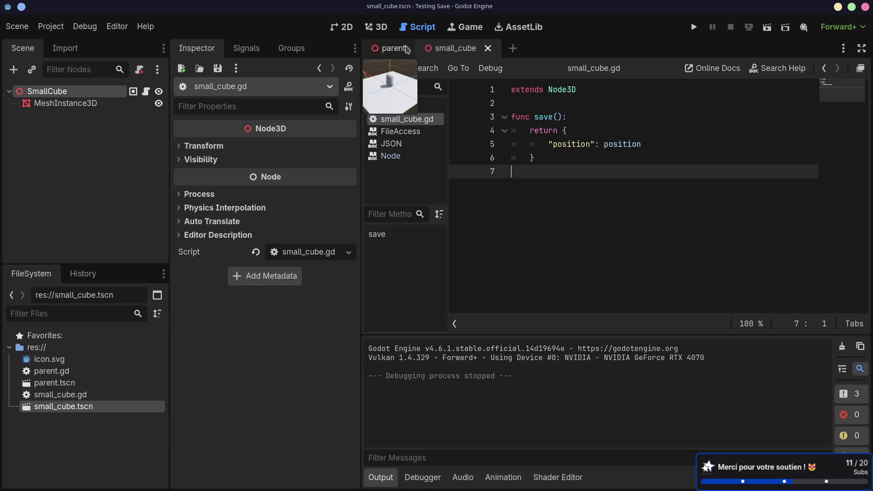
- Run the parent scene and spawn two cubes on the plane
click(389, 48)
click(767, 27)
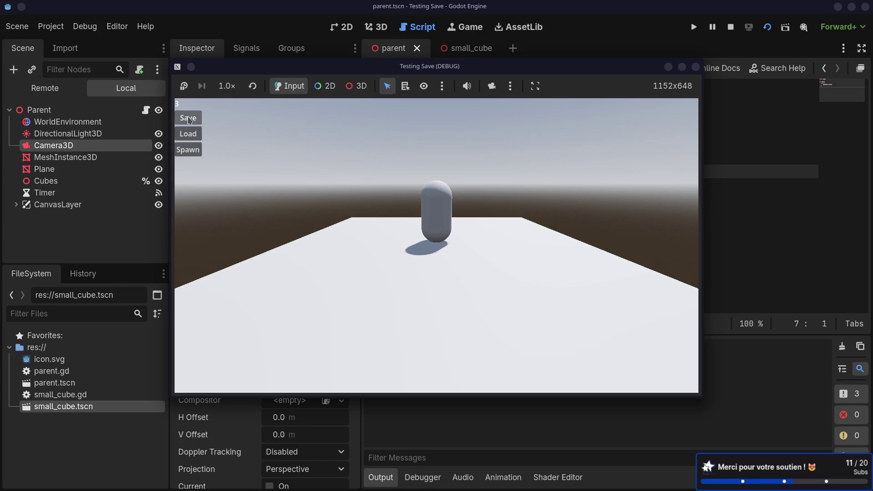
click(189, 151)
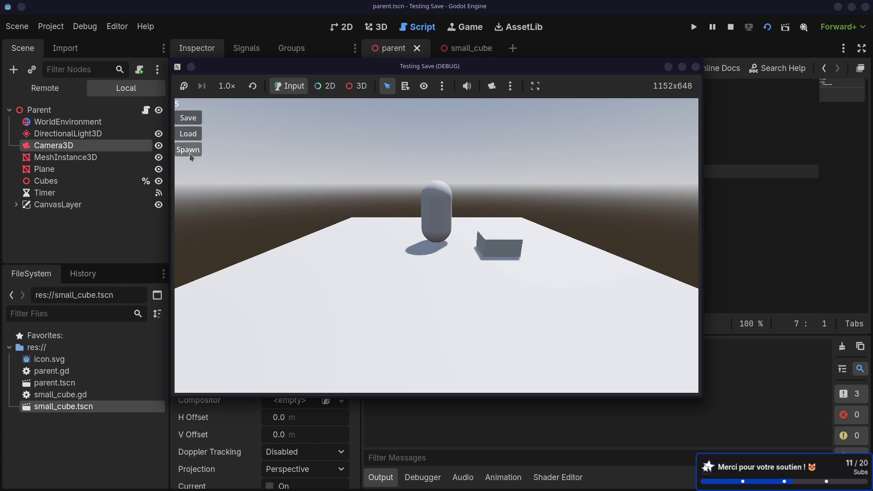
click(190, 151)
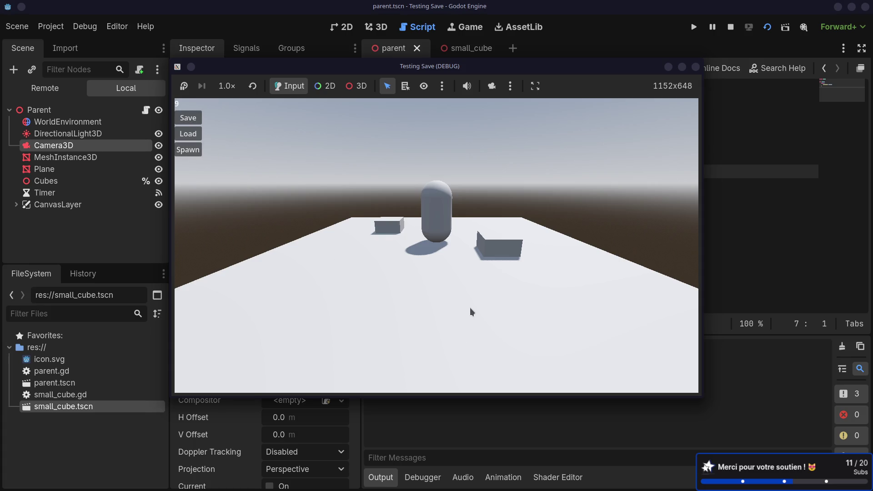
- Print the contents of save.json in the terminal with cat
key(super+ctrl+Right)
key(Up)
key(Return)
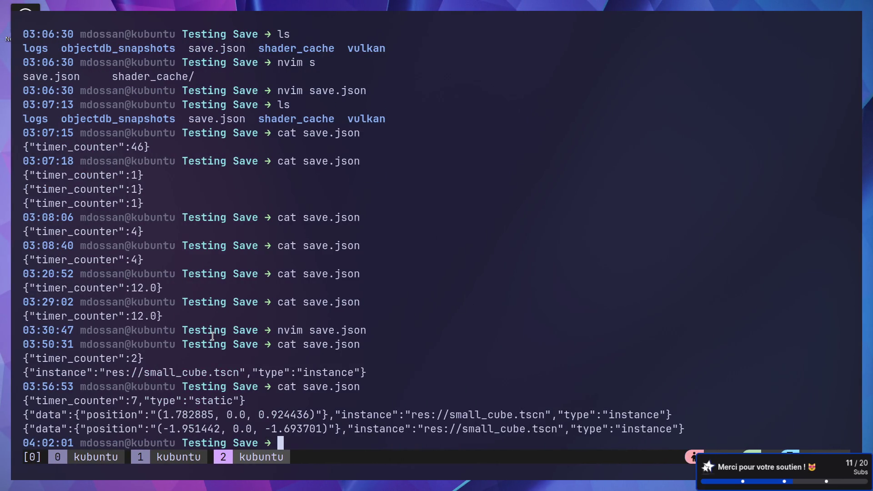
- Highlight the timer and two cube instance lines in save.json, then return to Godot
drag(83, 415, 326, 415)
drag(159, 415, 314, 414)
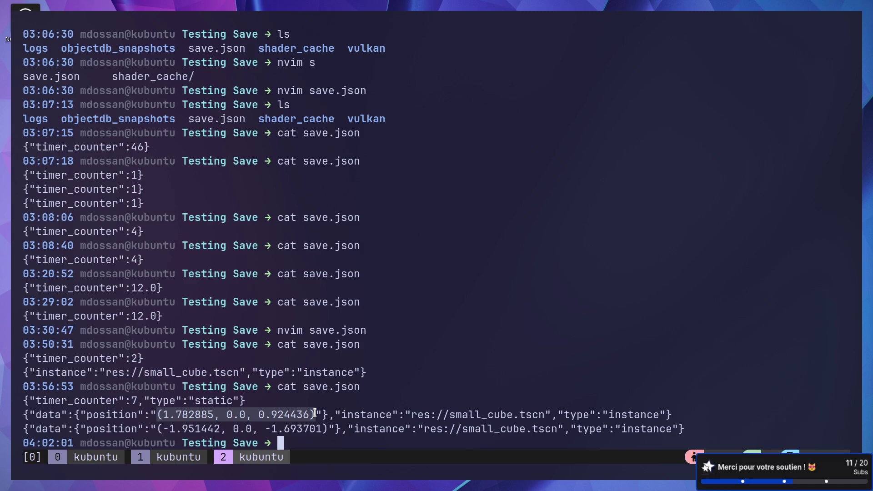
drag(334, 414, 667, 412)
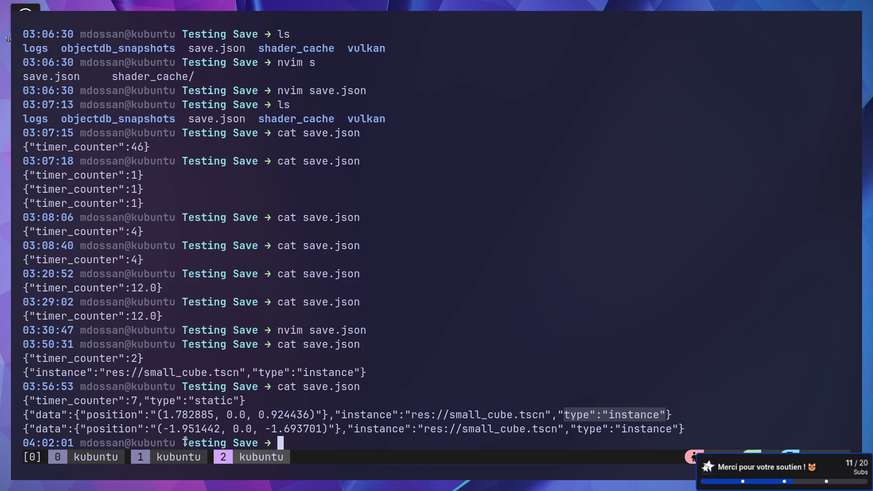
drag(75, 428, 341, 434)
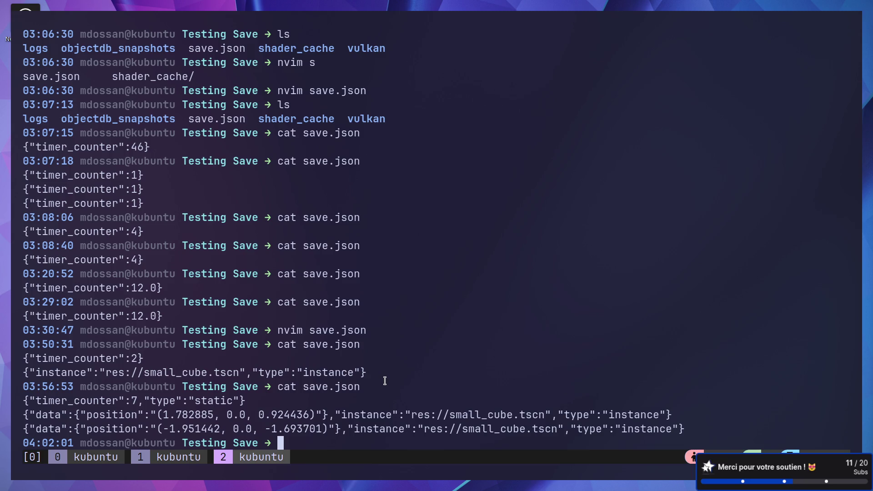
drag(693, 427, 9, 397)
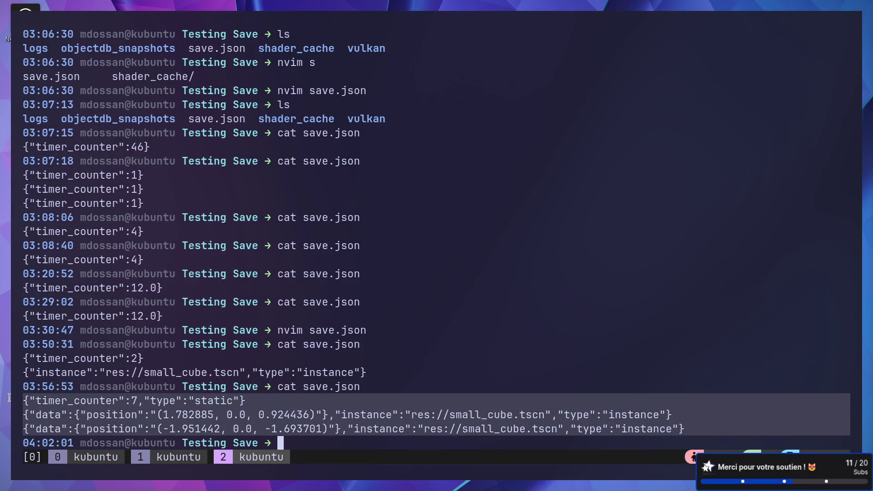
drag(421, 362, 423, 367)
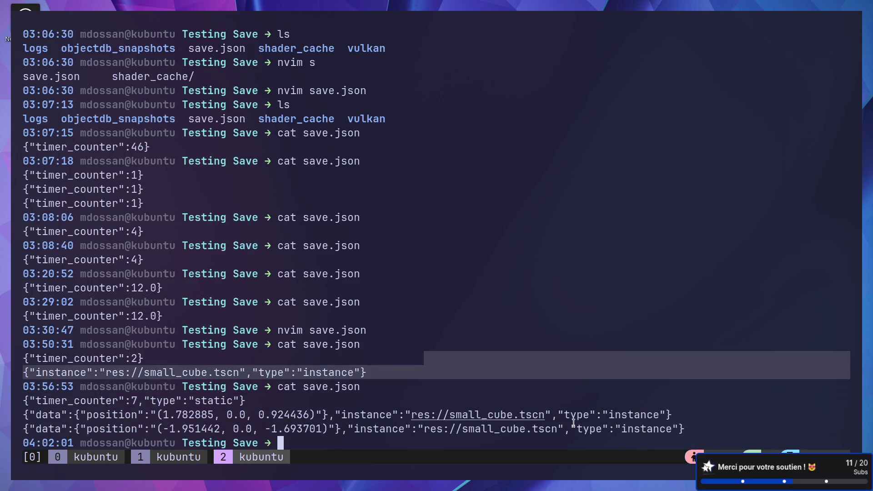
drag(565, 411, 668, 413)
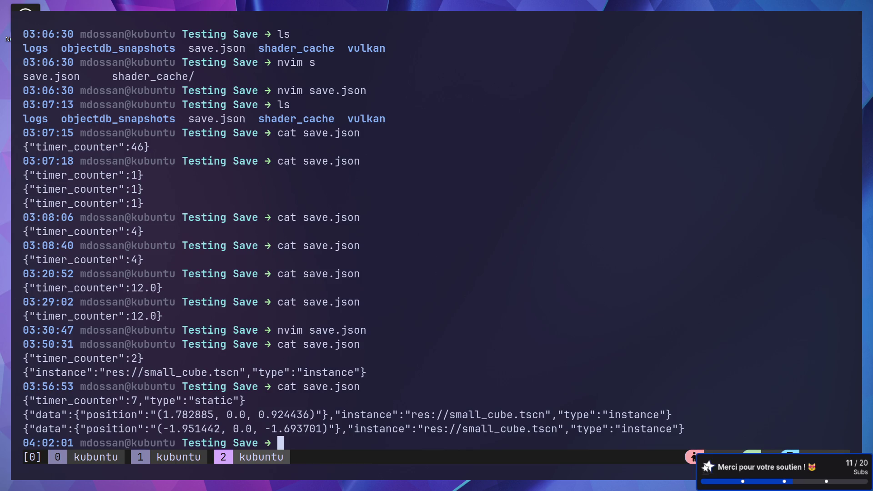
key(alt+Tab)
key(alt+Tab)
key(alt+Tab)
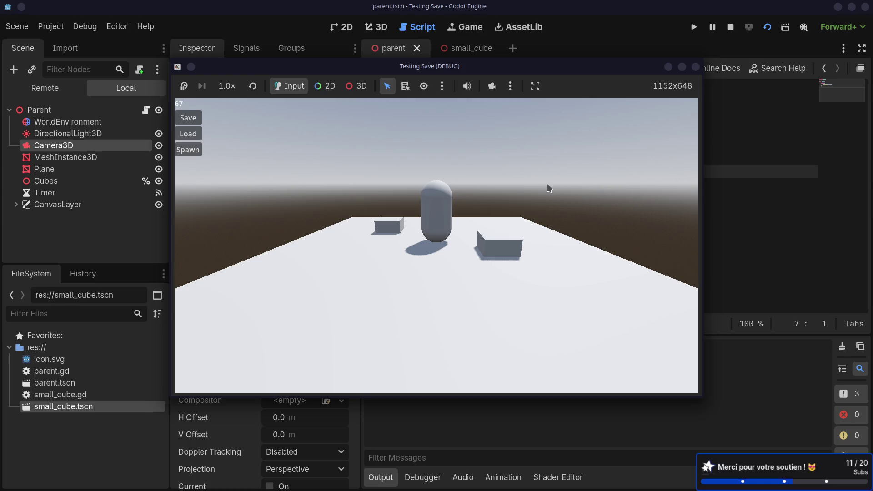
- Close the test game and show parent.gd's load handler in a wider script editor
mouse_move(537, 68)
mouse_down()
mouse_move(559, 84)
mouse_move(616, 84)
mouse_move(623, 94)
mouse_move(631, 70)
mouse_up()
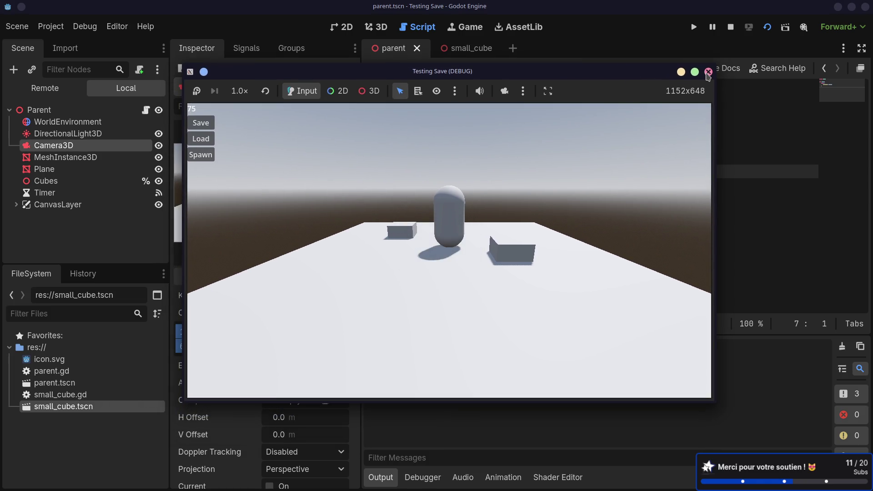
click(708, 72)
click(533, 159)
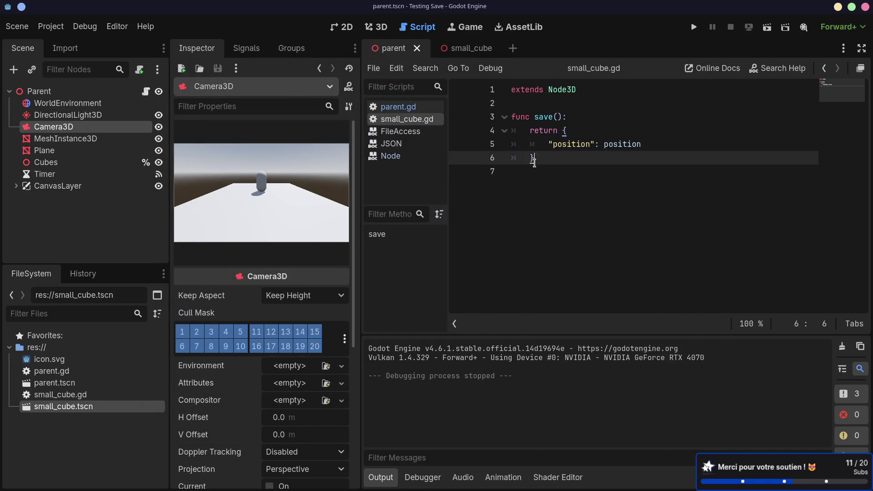
click(390, 111)
scroll(586, 227, down, 6)
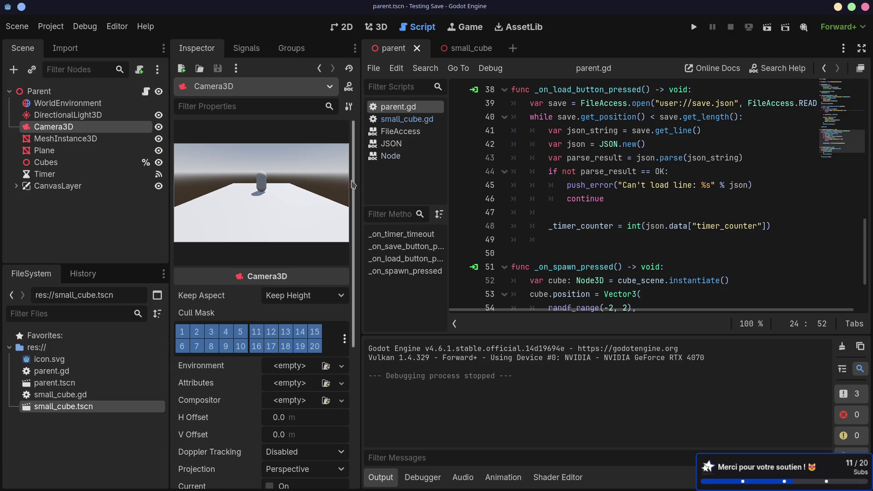
drag(352, 184, 296, 184)
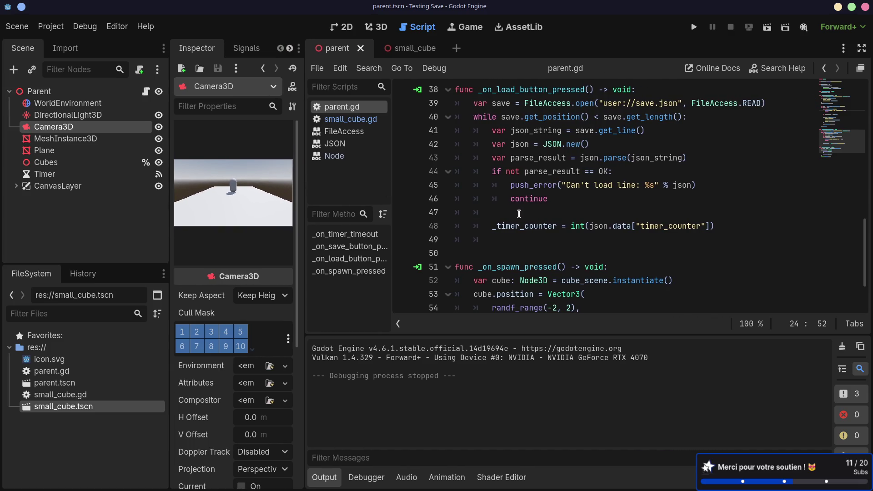
- Wrap the timer assignment in if json.data["type"] == "static":
scroll(564, 214, up, 1)
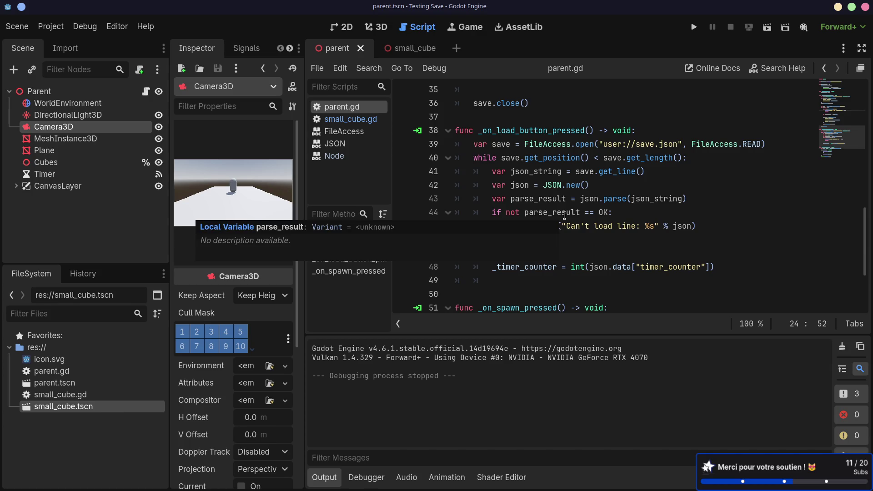
click(524, 255)
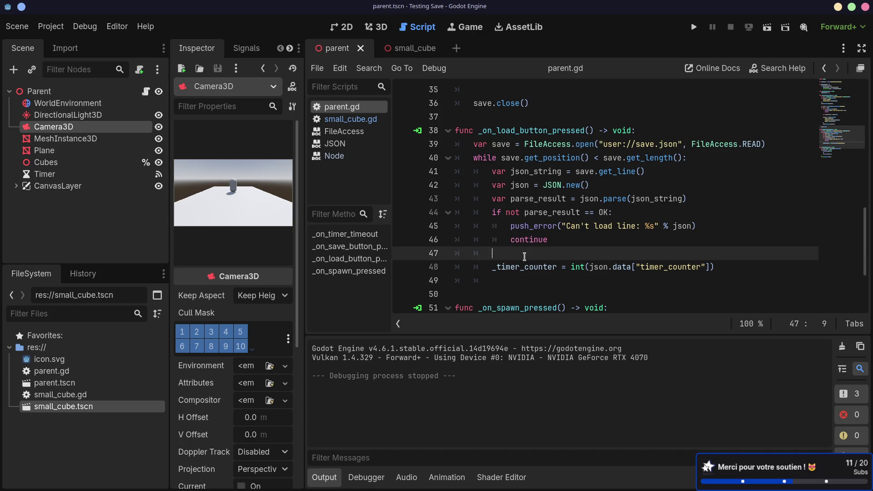
key(Return)
text(if)
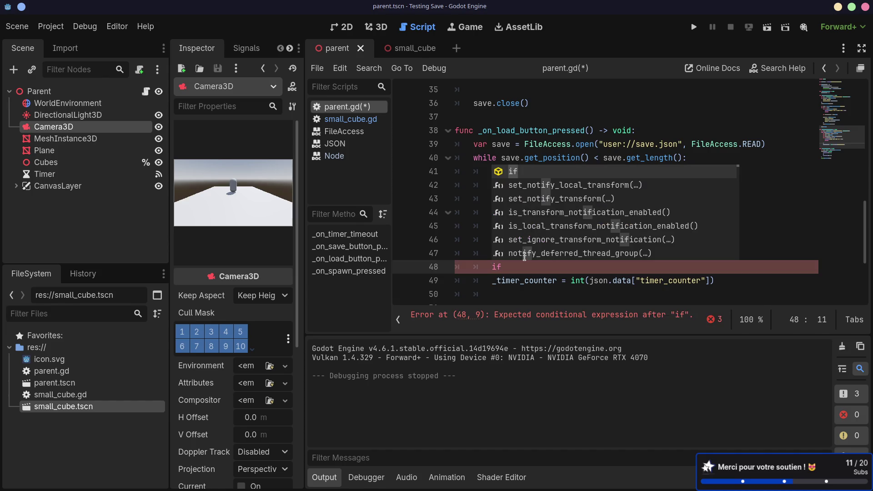
text( json)
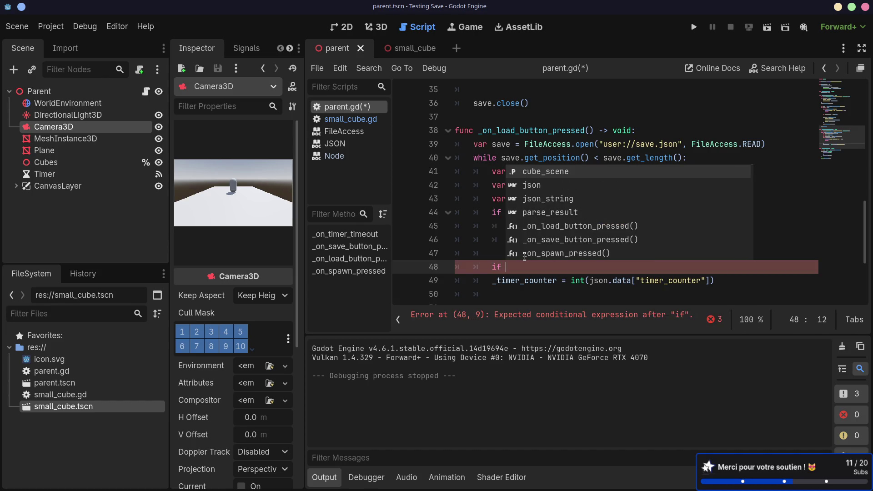
text(.da)
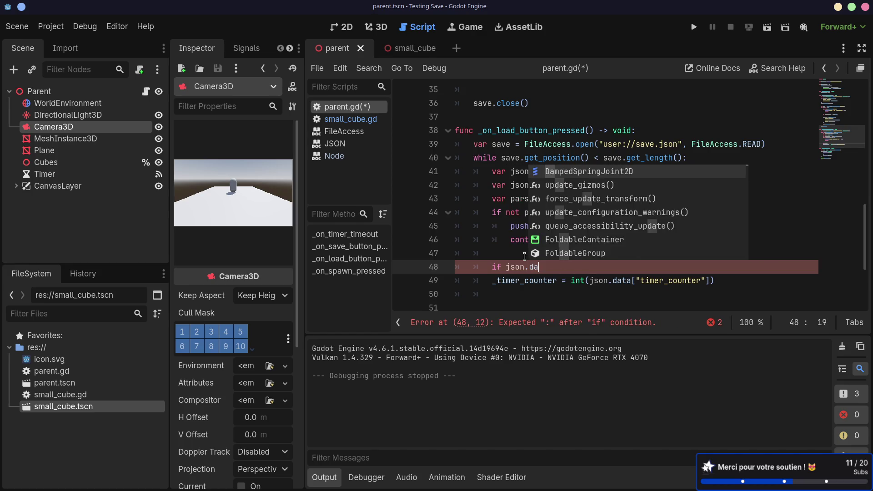
text(ta[)
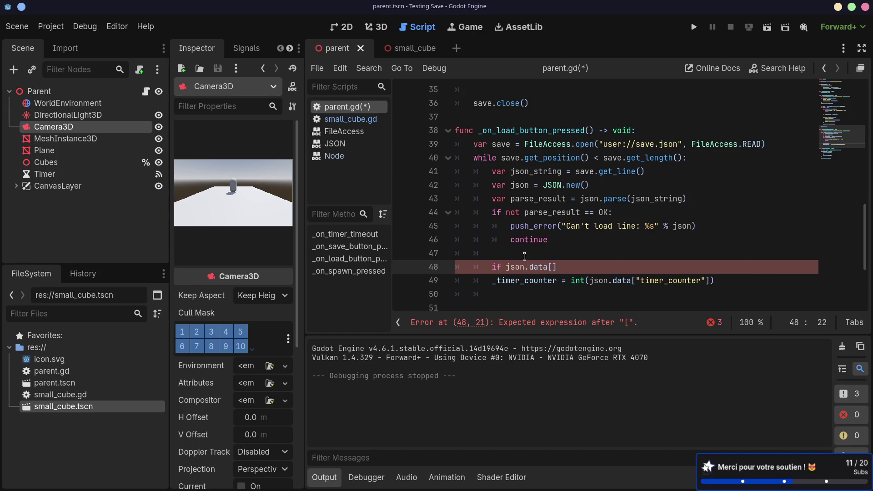
text("type"] ==)
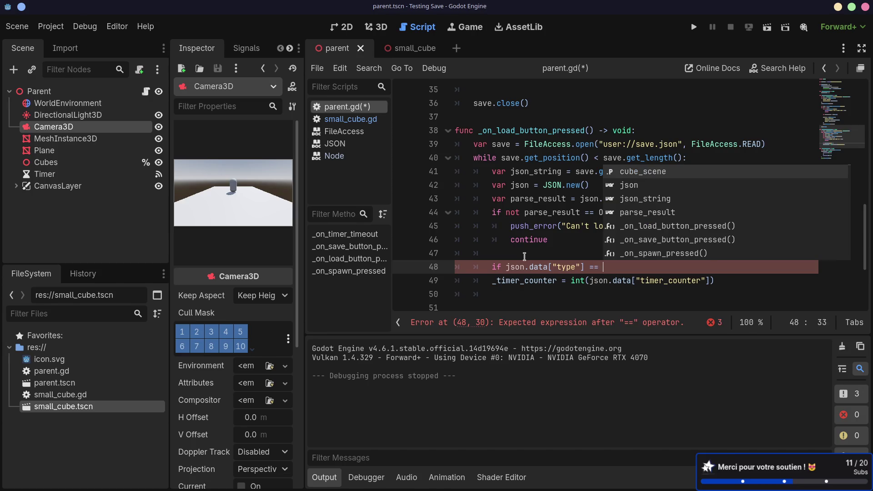
text( "static":)
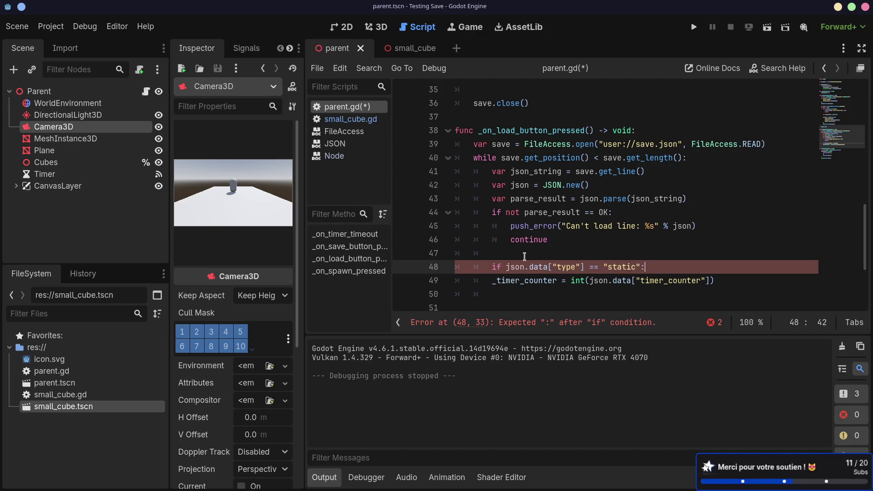
click(491, 280)
key(Tab)
- Add an elif json.data["type"] == "instance": branch after the timer assignment
click(747, 279)
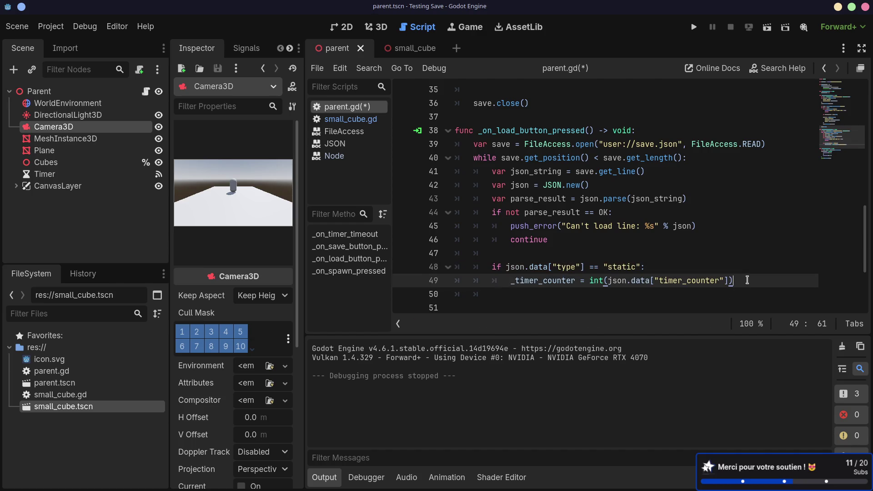
key(Return)
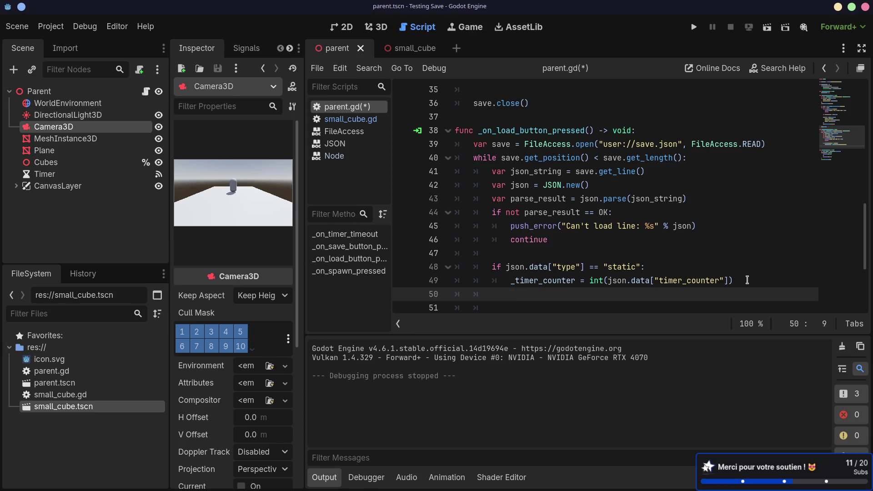
text(i)
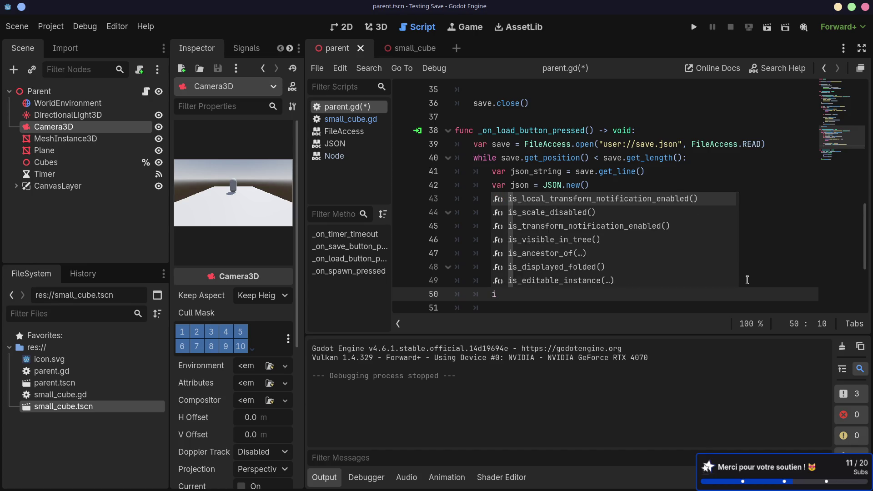
key(BackSpace)
text(elif)
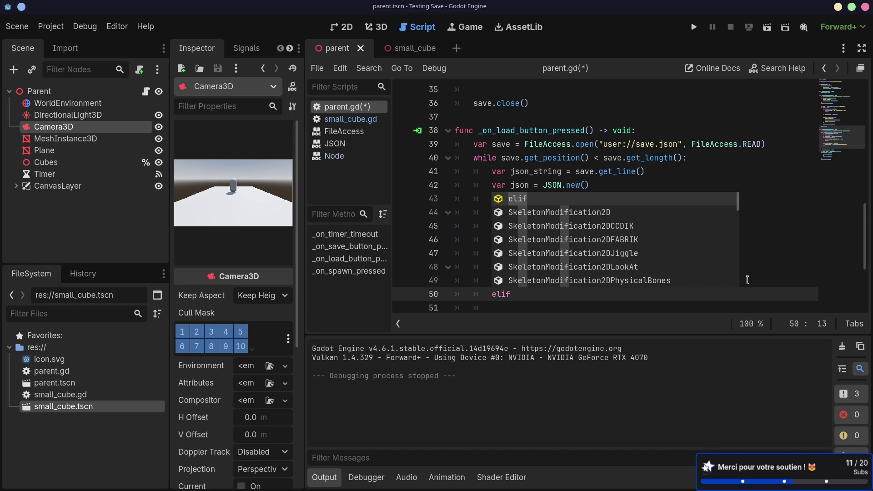
text( js)
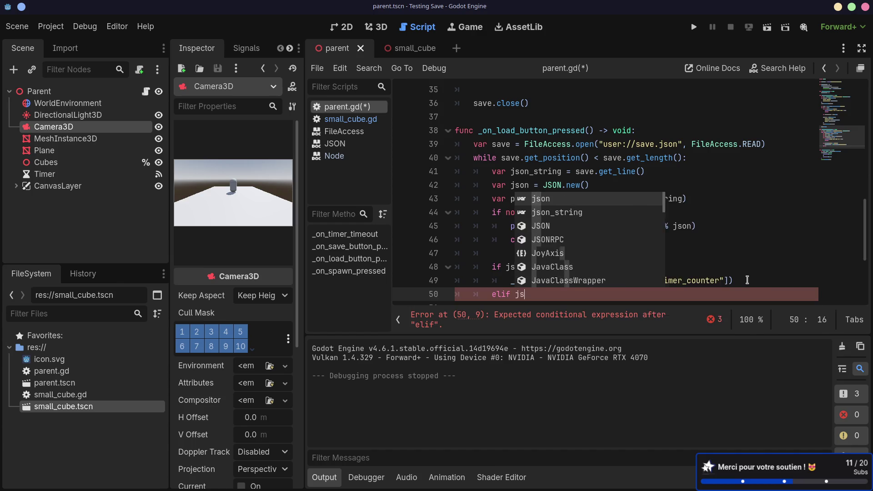
text(on.data["type"] )
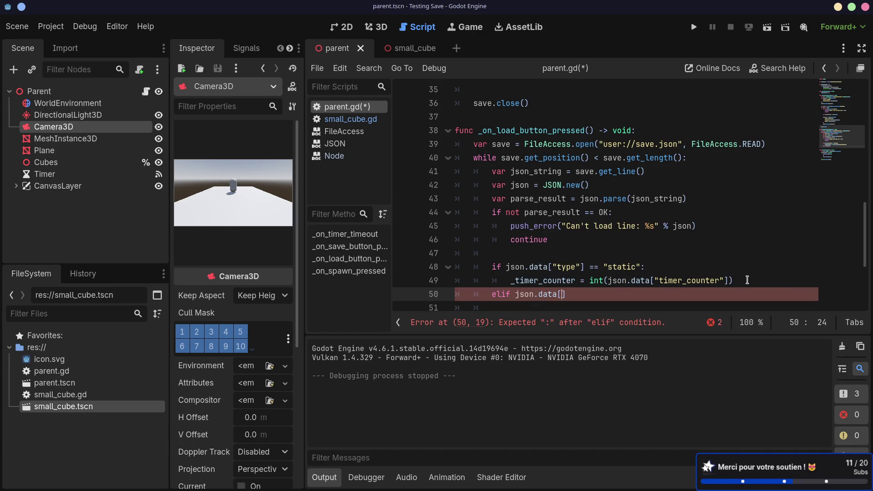
text(== "instance")
text(:)
key(Return)
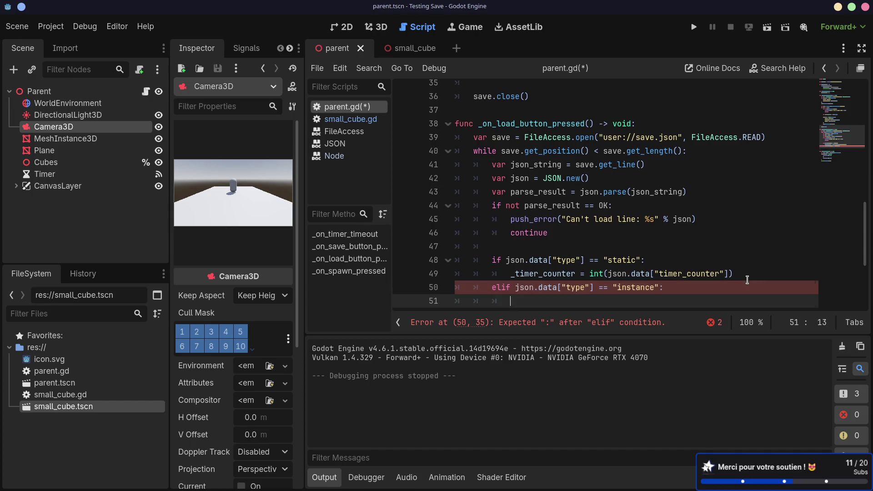
- Move the cube-spawning lines from _on_spawn_pressed into the empty elif body
scroll(747, 279, down, 3)
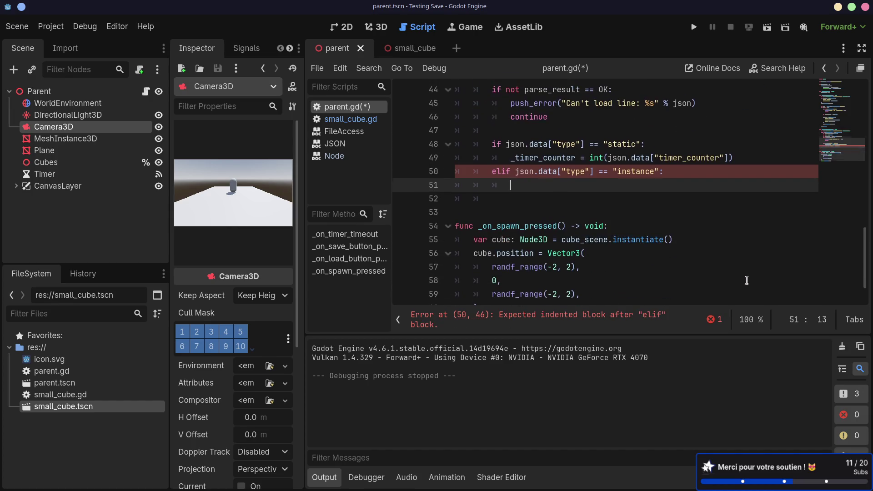
drag(748, 154, 748, 149)
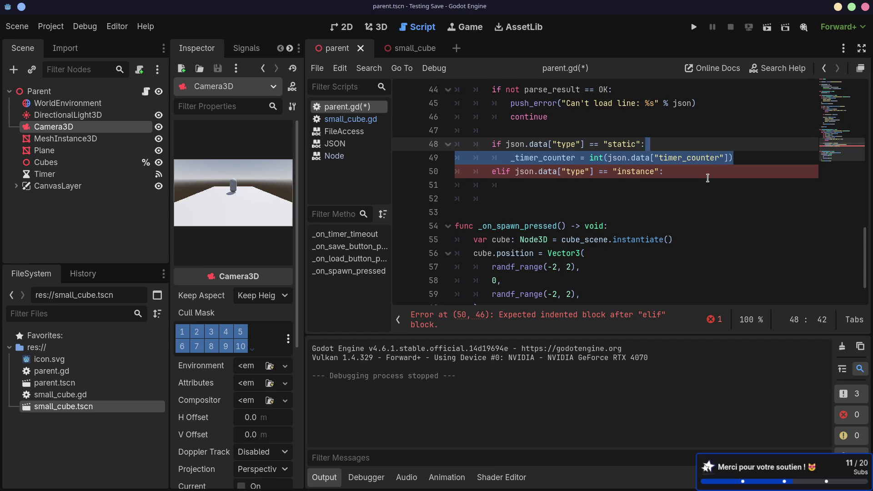
scroll(707, 178, down, 1)
drag(572, 280, 584, 268)
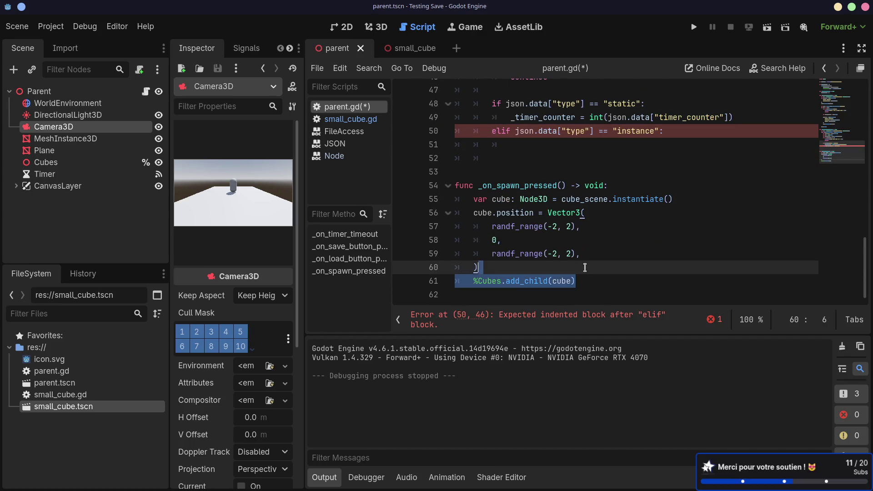
click(633, 241)
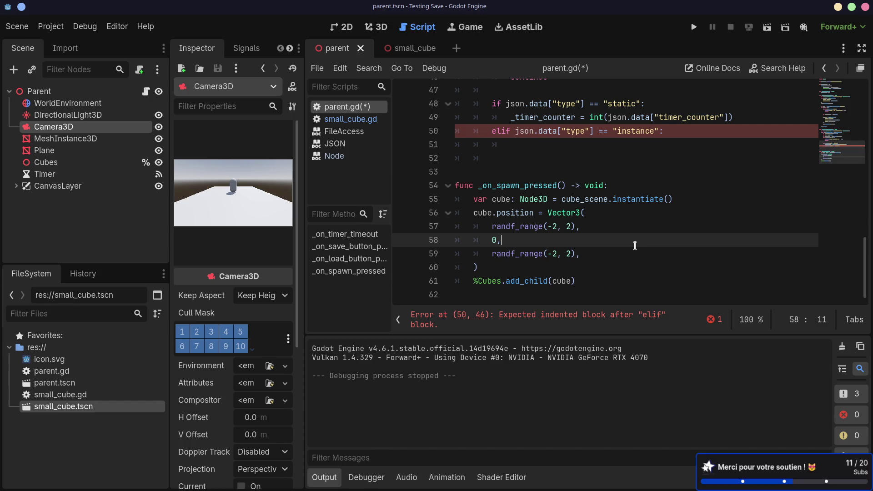
mouse_move(590, 282)
mouse_down()
mouse_move(455, 226)
mouse_move(434, 198)
mouse_up()
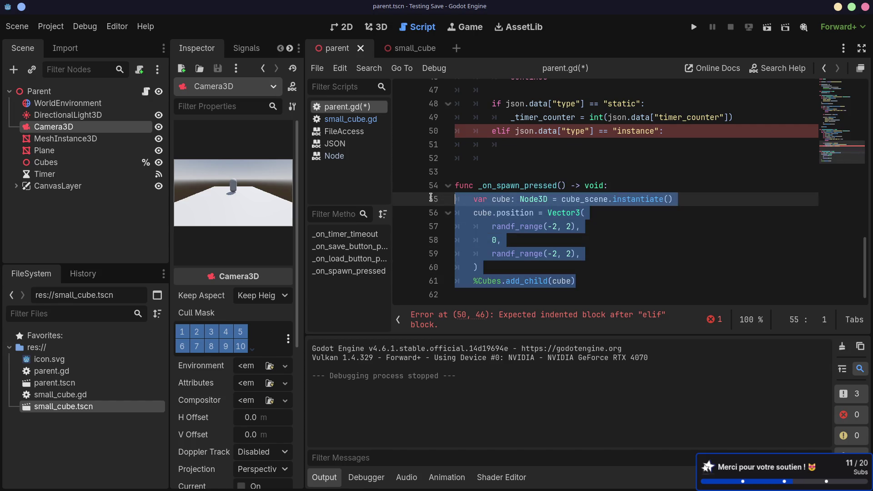
scroll(591, 184, up, 1)
key(ctrl+x)
click(666, 187)
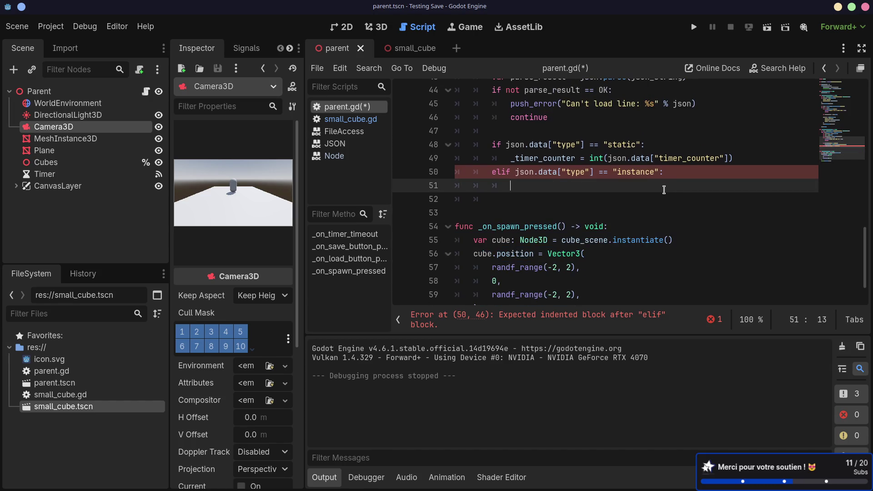
key(ctrl+v)
- Fix the pasted code's indentation inside the instance branch
drag(487, 261, 479, 199)
key(Tab)
key(Tab)
click(528, 185)
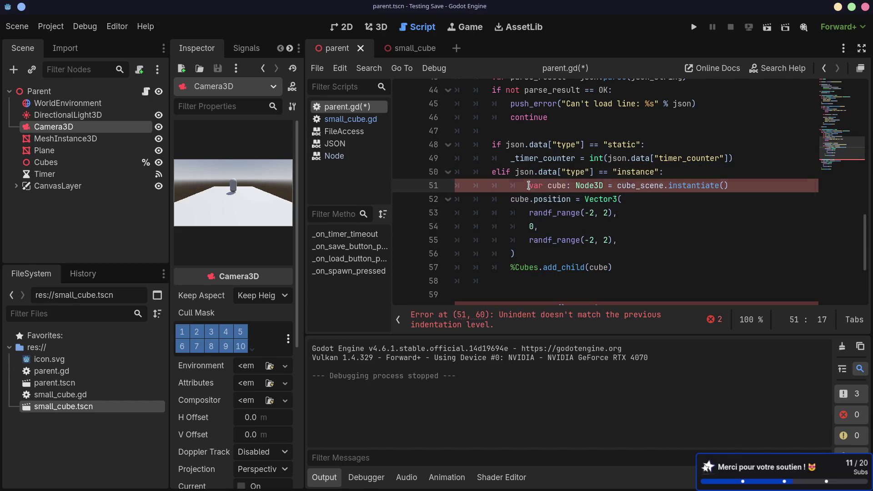
key(BackSpace)
click(561, 226)
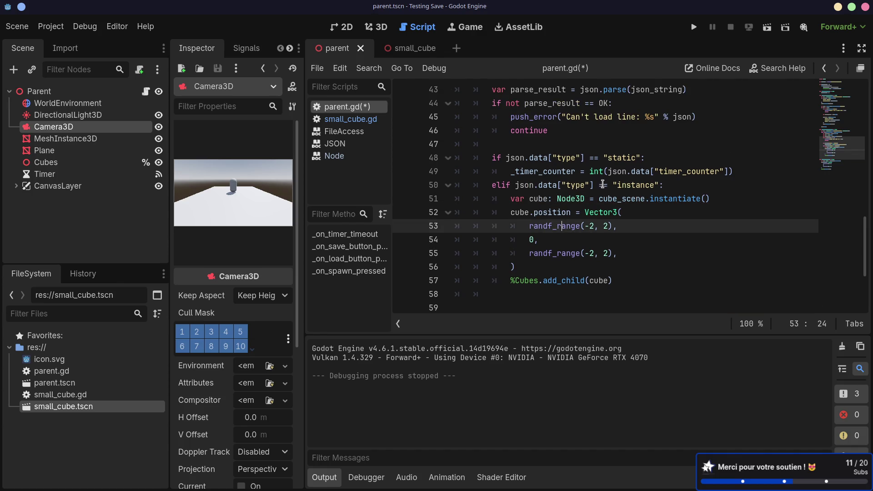
double_click(634, 185)
click(636, 200)
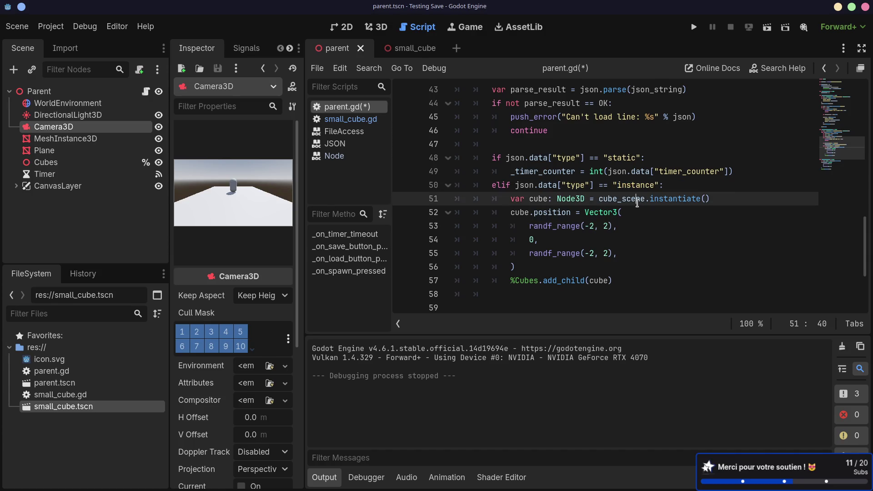
double_click(636, 186)
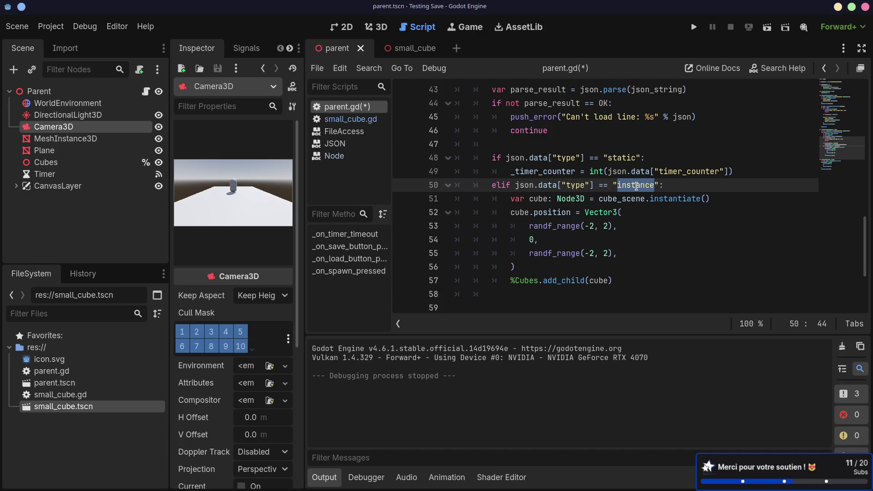
drag(612, 226, 529, 227)
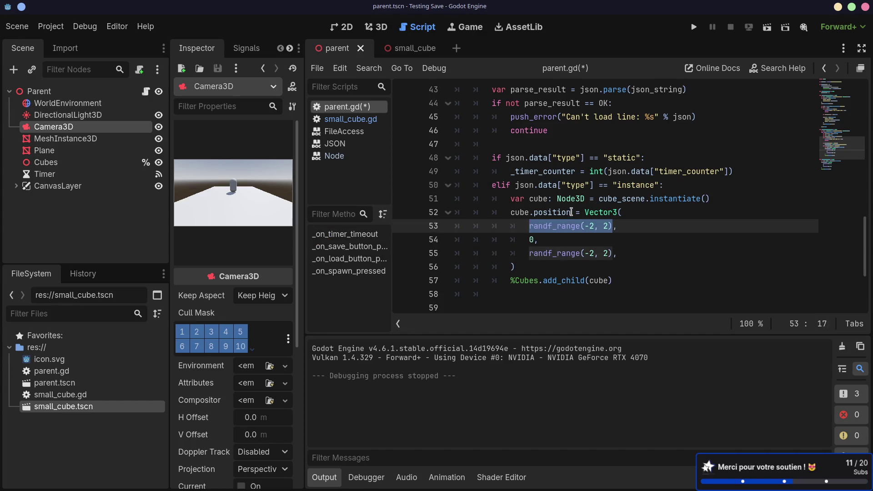
- Delete the random Vector3 position block on line 52
text(json,)
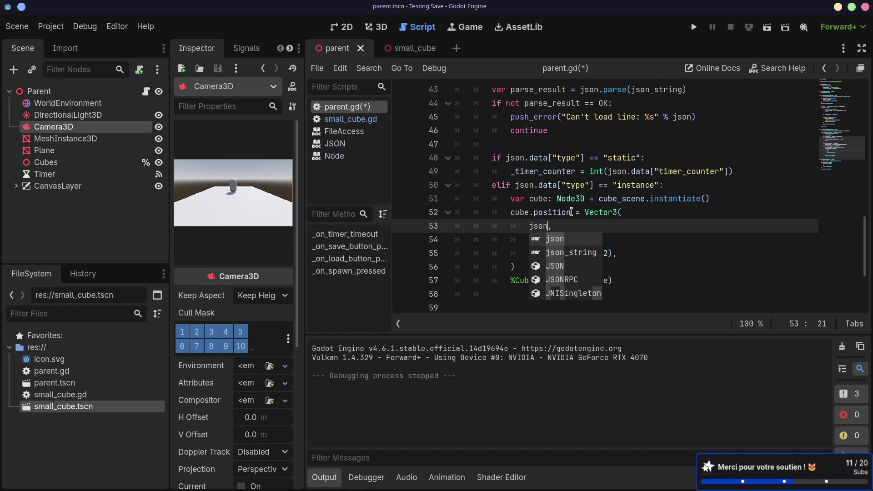
key(Escape)
drag(523, 268, 578, 213)
key(BackSpace)
key(BackSpace)
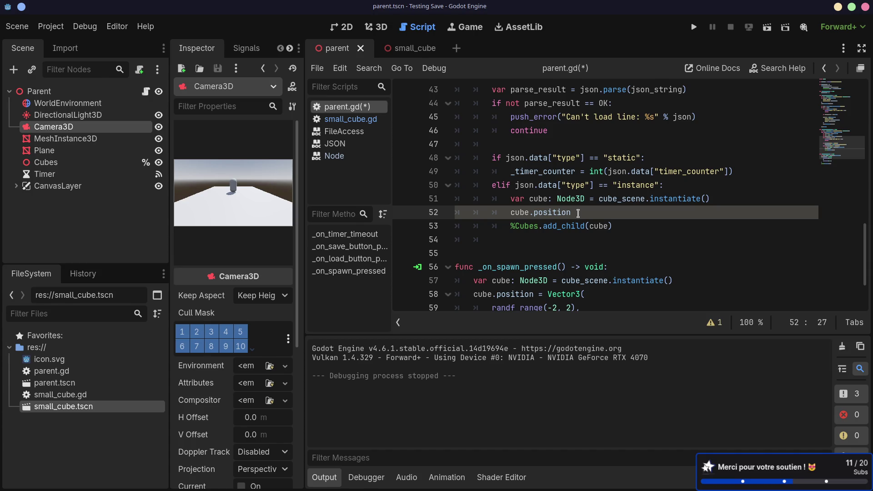
- Set the cube position to json.data["data"]["position"] and save parent.gd
text(= json)
text(.d)
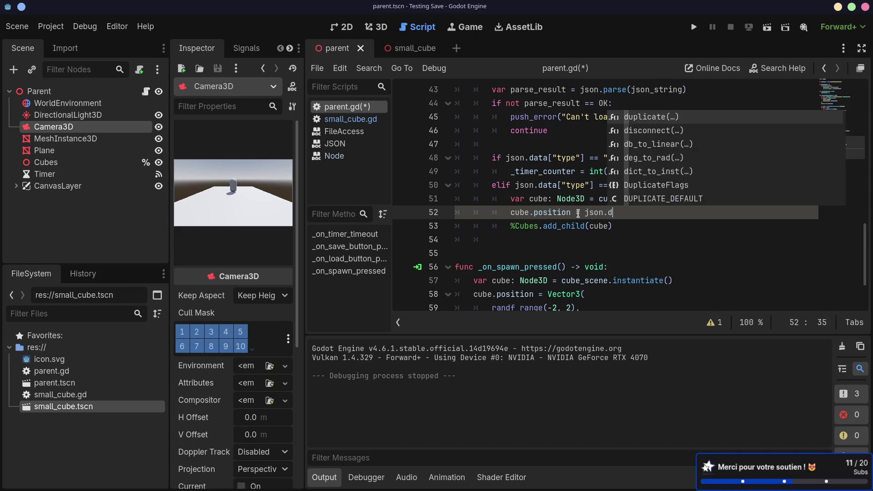
text(ata["ty)
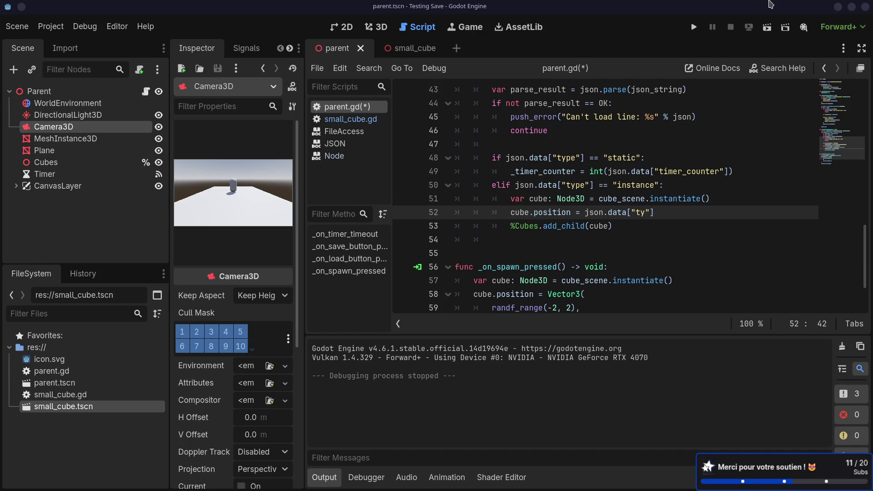
click(662, 210)
text(pe)
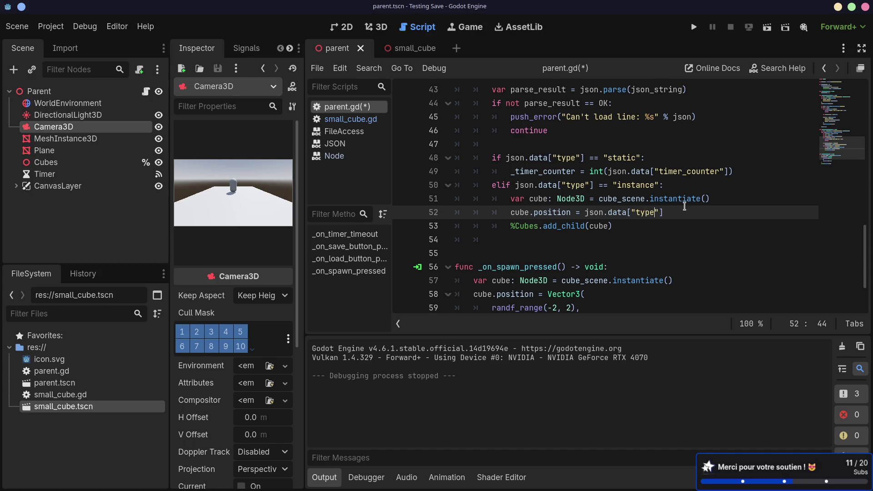
key(ctrl+BackSpace)
text(data)
key(End)
text(["positi)
text(on)
key(ctrl+s)
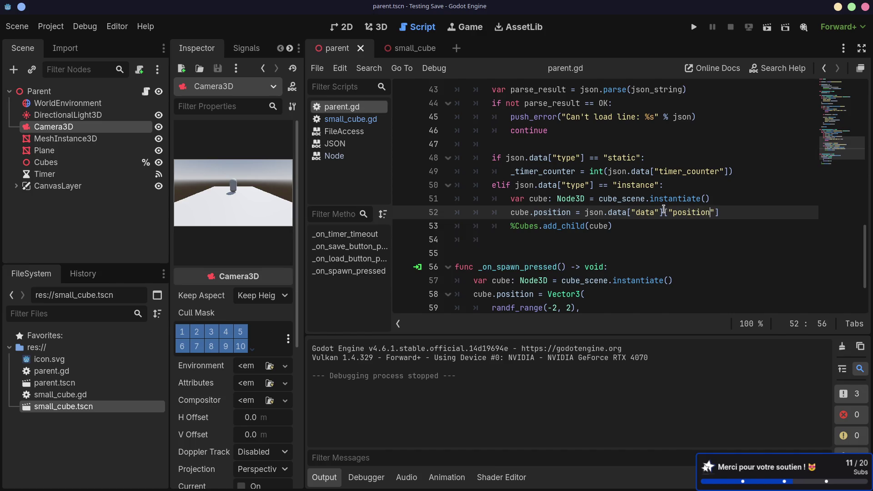
- Review the edited branch and run the current scene to test loading
double_click(553, 212)
click(545, 236)
click(570, 214)
scroll(593, 223, up, 1)
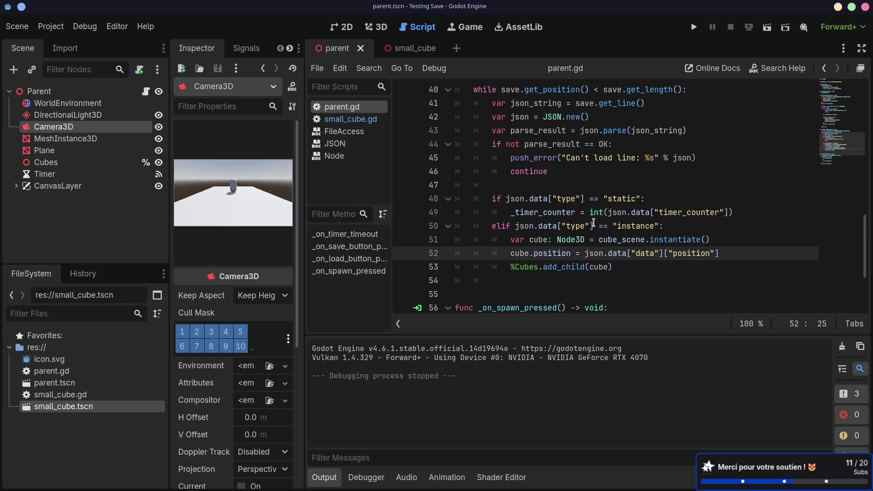
click(533, 280)
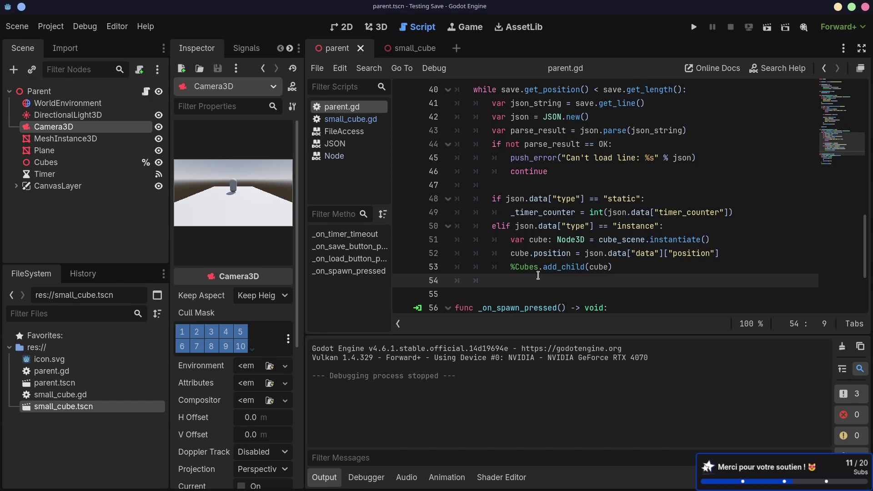
click(767, 27)
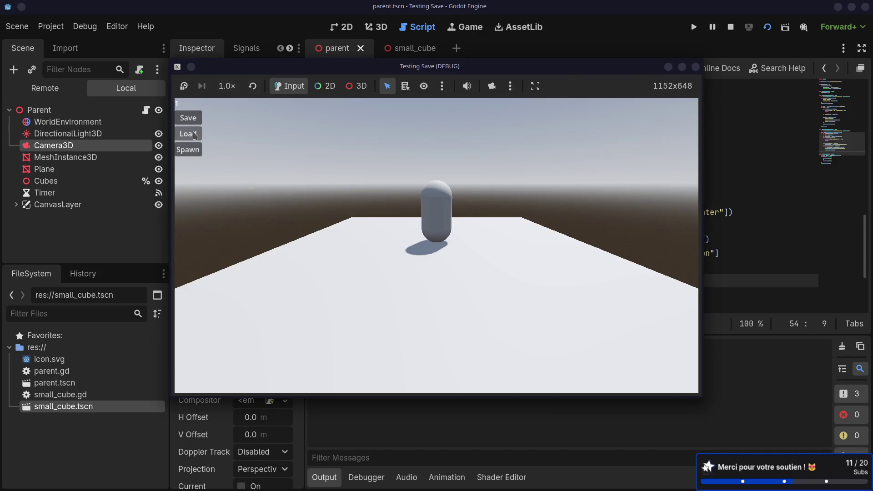
- Load the save, read the String-position error, and confirm the position is quoted in save.json
click(193, 133)
click(486, 398)
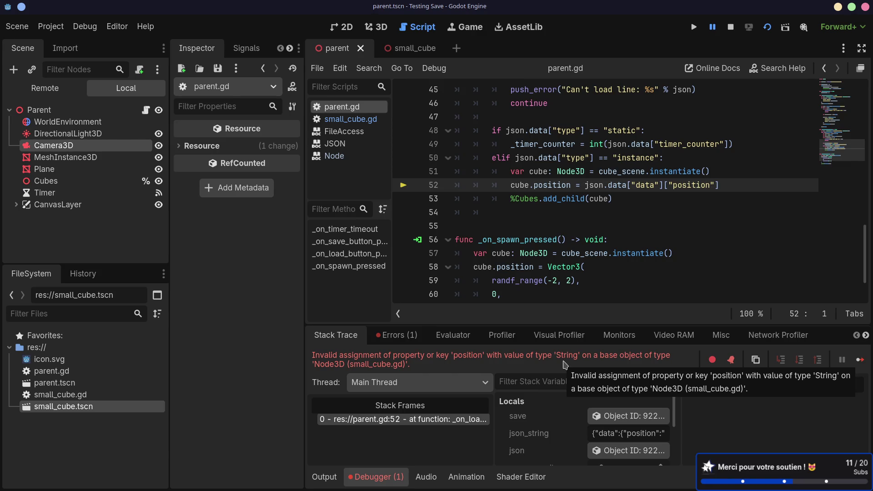
key(super+ctrl+Right)
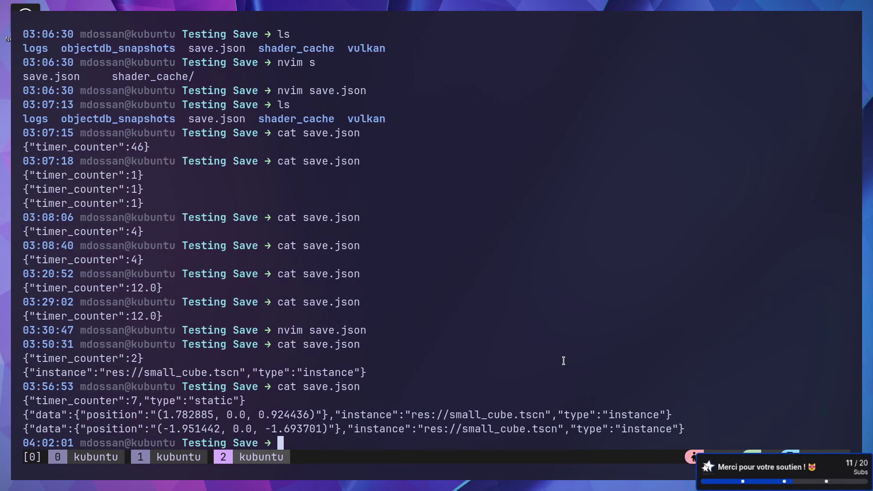
drag(151, 414, 323, 410)
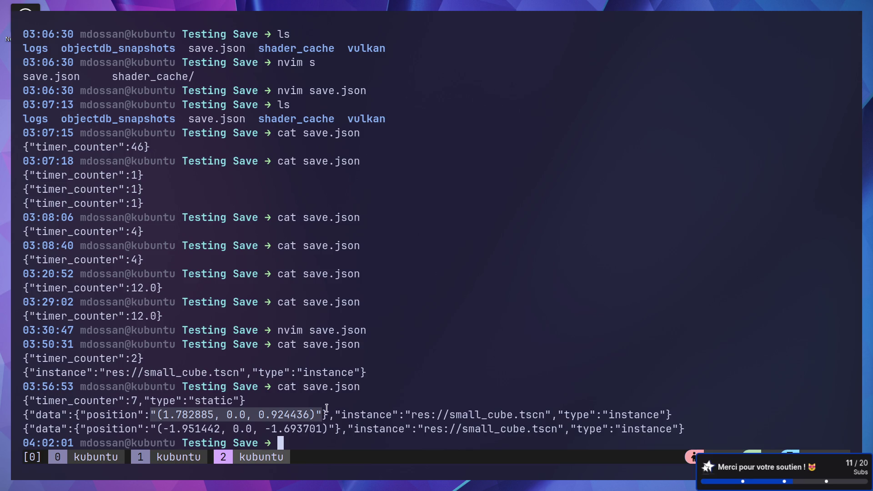
click(326, 410)
key(super+ctrl+Right)
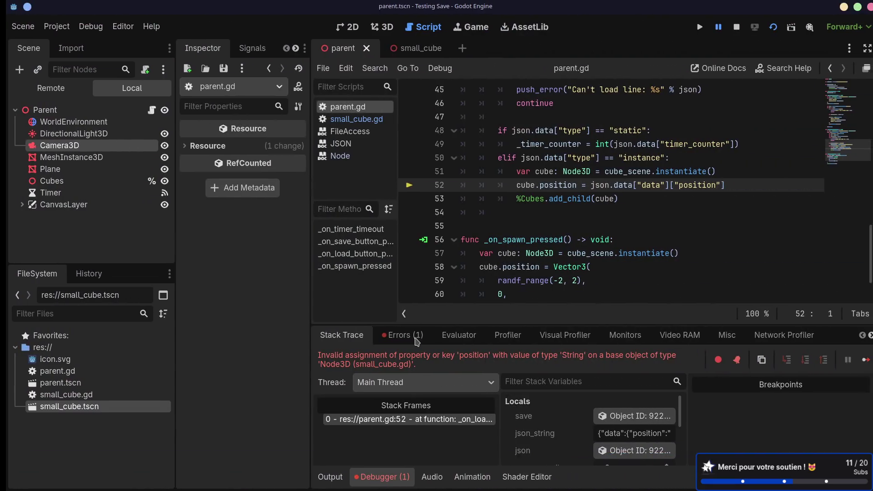
- Add a new line 53 below the cube position assignment holding a bare Vector3
click(731, 190)
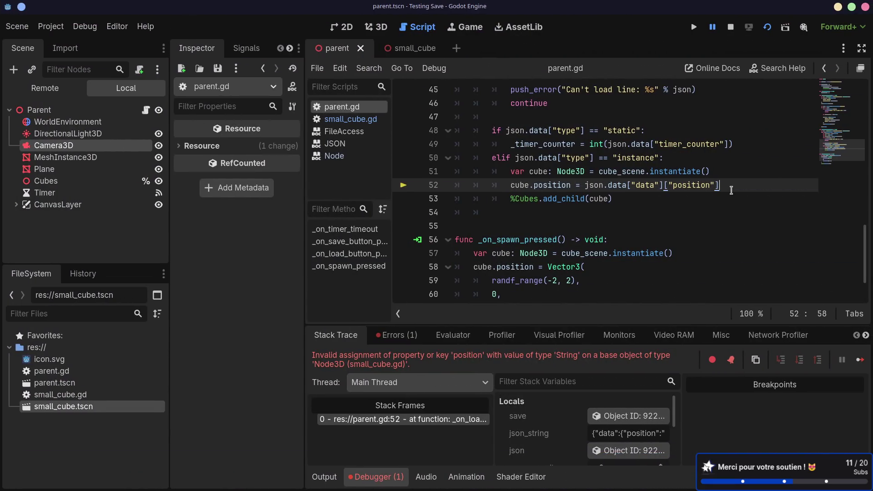
key(Return)
text(Ve)
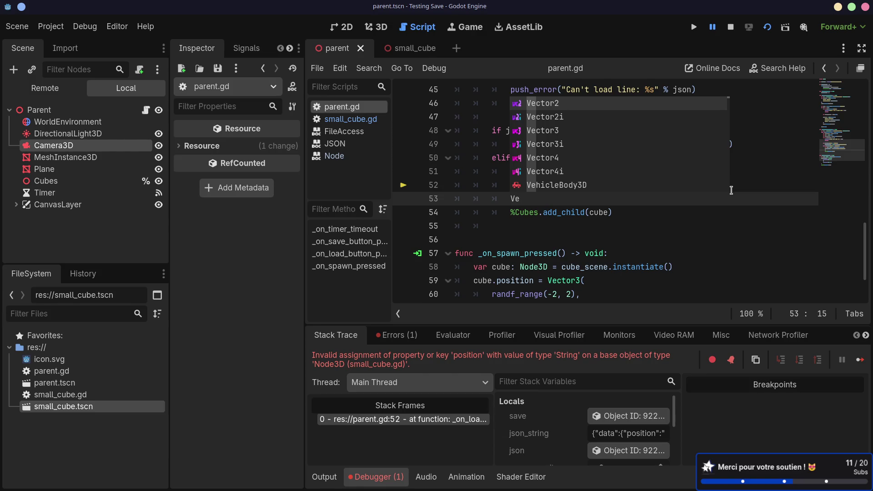
key(Escape)
key(Home)
key(Home)
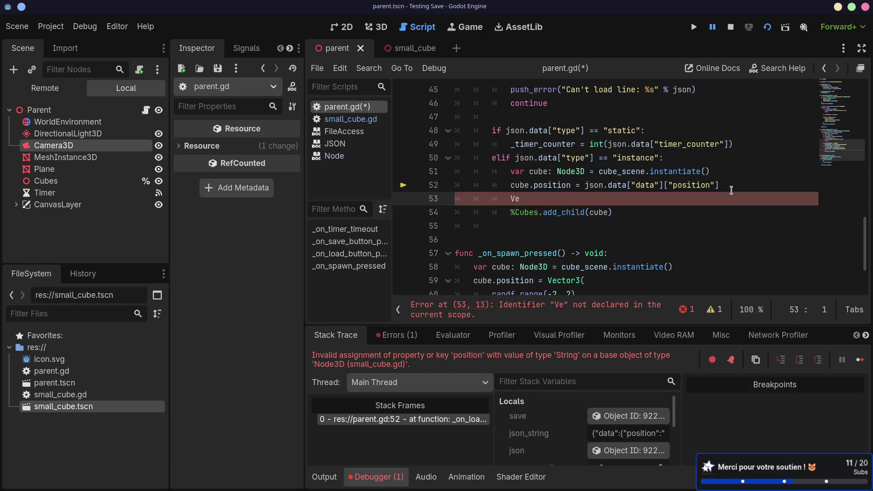
click(522, 199)
text(c)
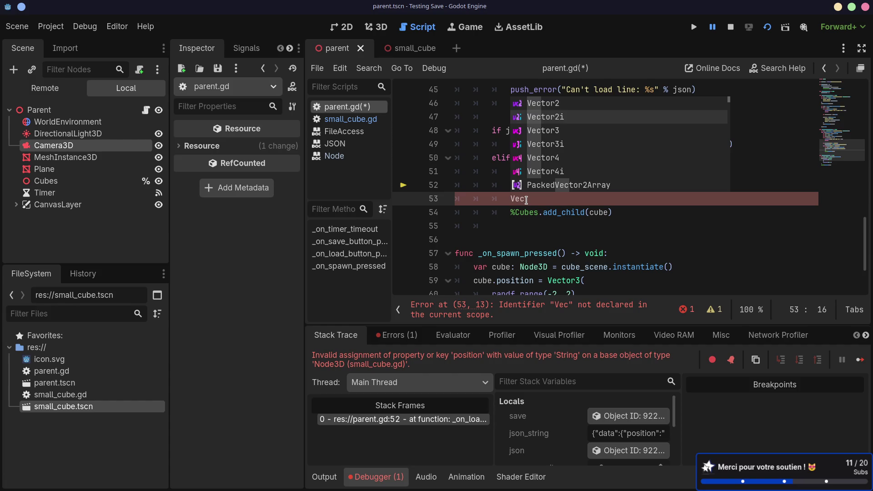
key(Down)
key(Return)
text(.)
text(or)
key(BackSpace)
key(BackSpace)
key(BackSpace)
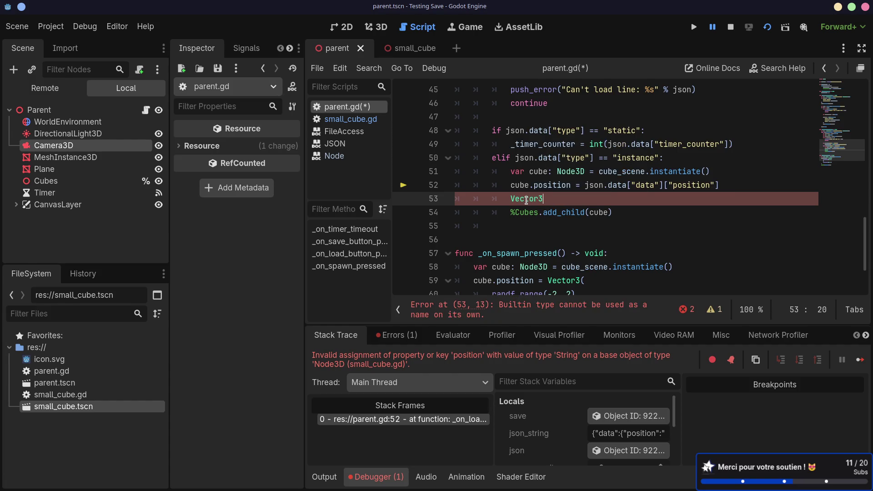
- Open the Vector3 class reference and scroll through its Constructors section
ctrl+click(527, 200)
scroll(513, 237, down, 5)
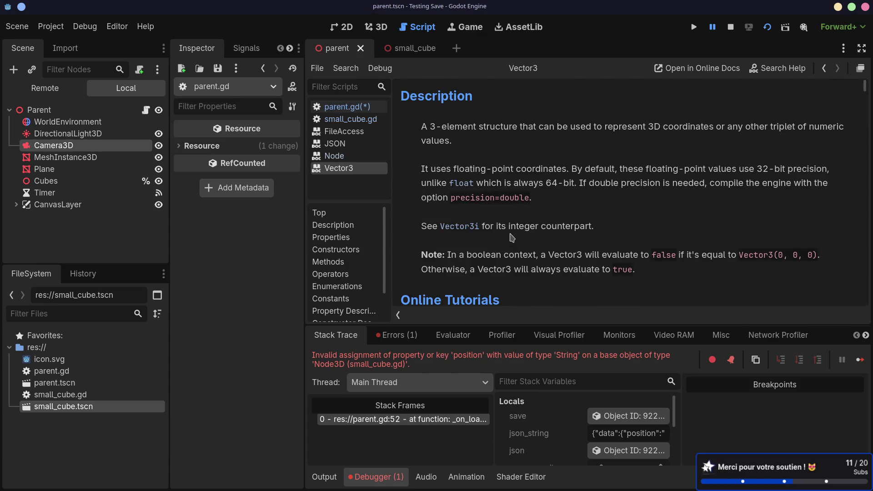
scroll(512, 237, down, 5)
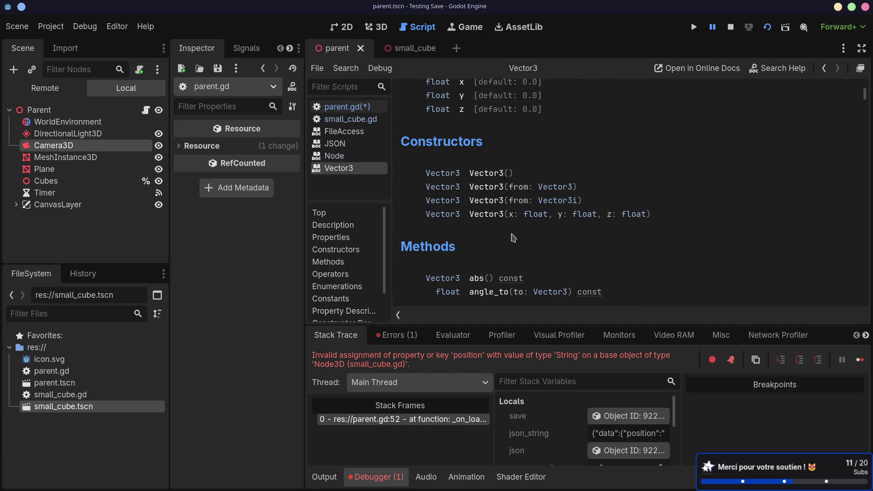
scroll(514, 237, down, 1)
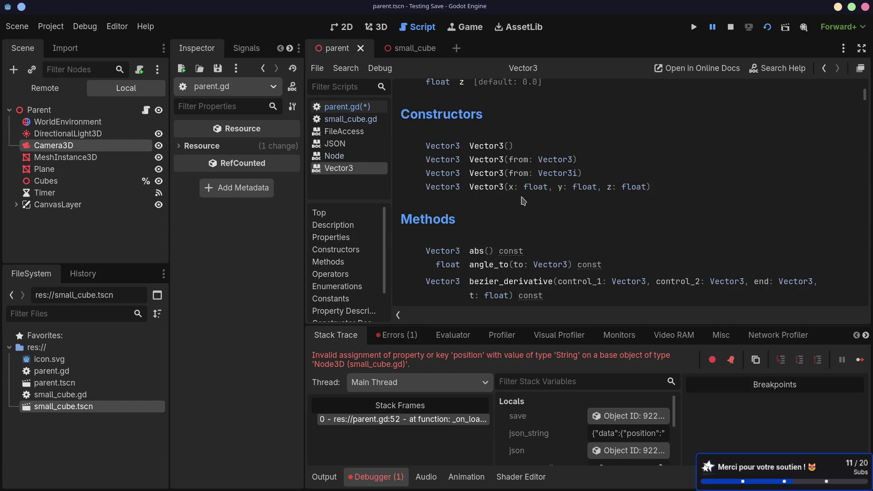
scroll(524, 200, down, 4)
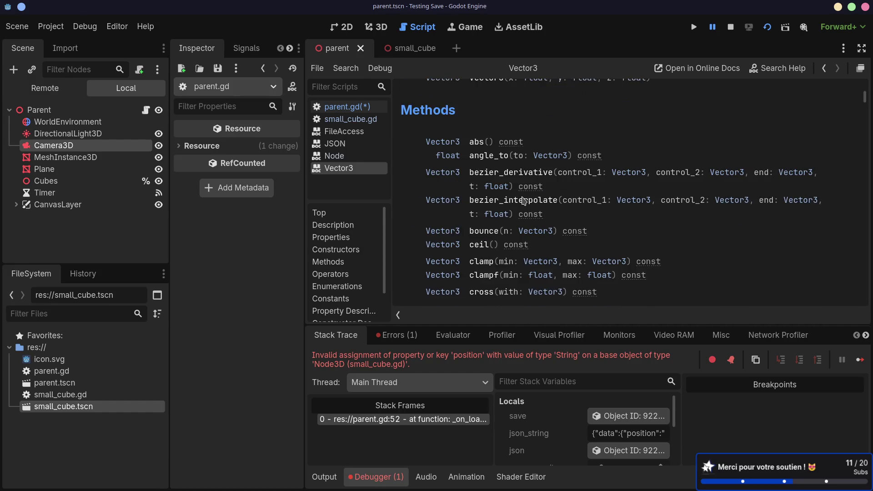
scroll(524, 201, up, 7)
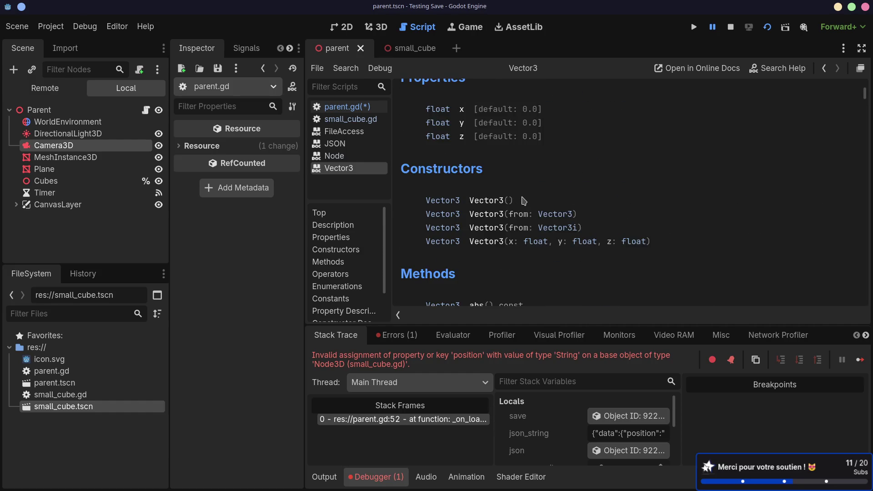
scroll(523, 200, up, 1)
scroll(524, 201, down, 1)
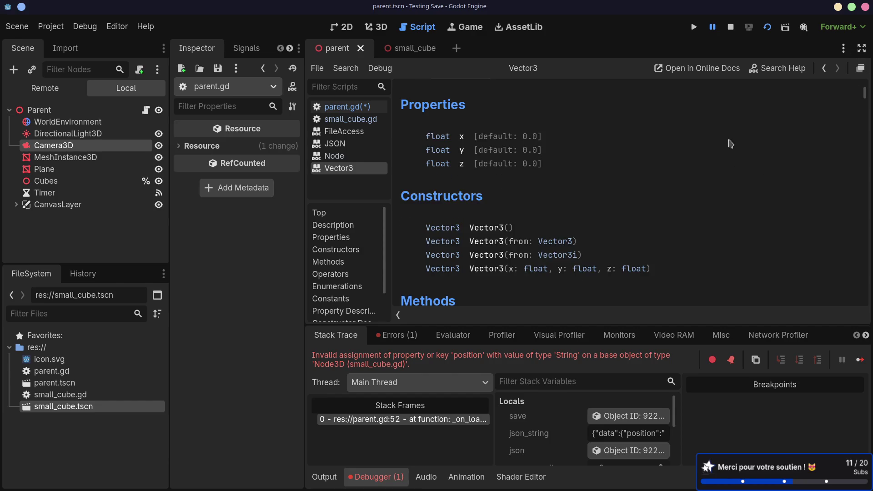
scroll(731, 144, down, 5)
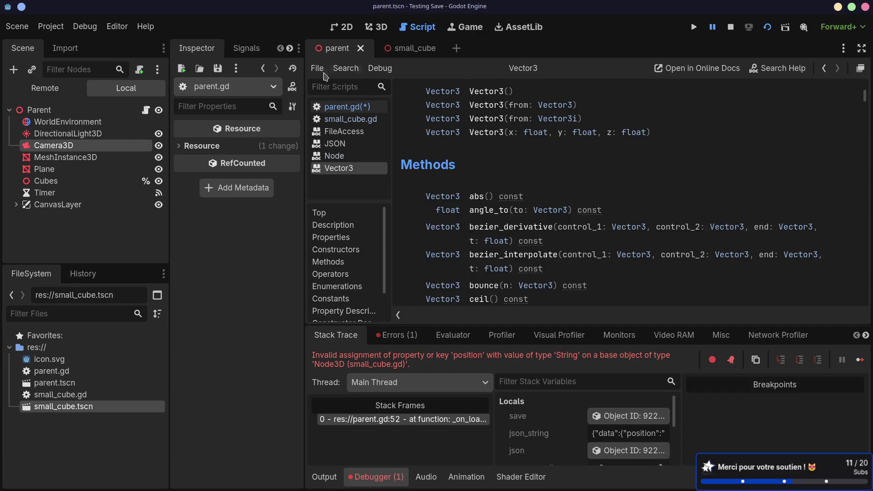
click(339, 107)
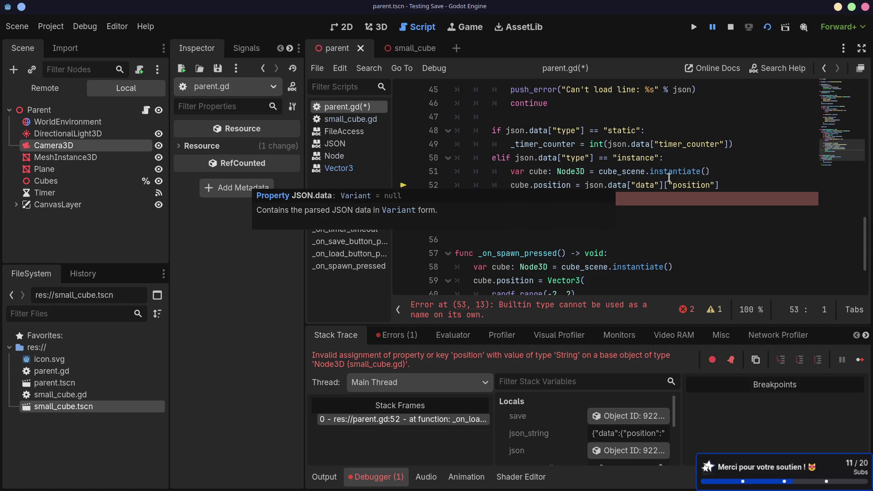
- Highlight json and data on line 52 and Vector3 on line 53, then open a blank Firefox tab
mouse_move(699, 187)
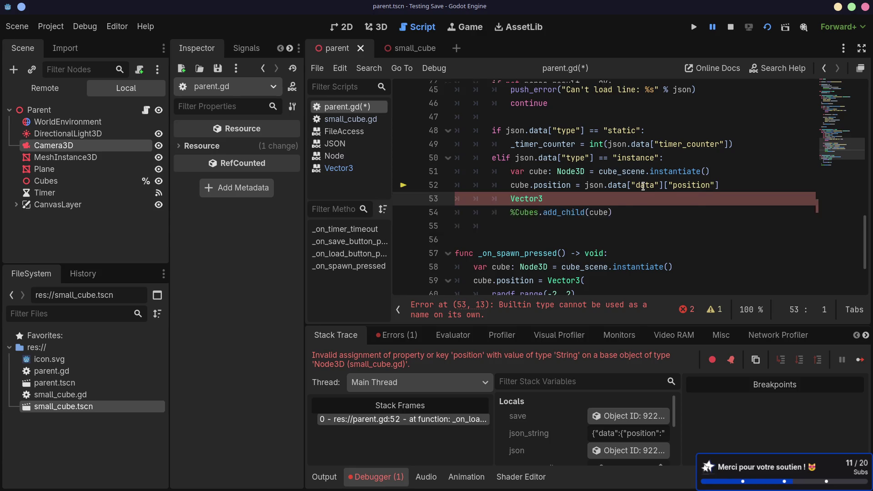
scroll(641, 191, up, 1)
double_click(594, 227)
double_click(618, 227)
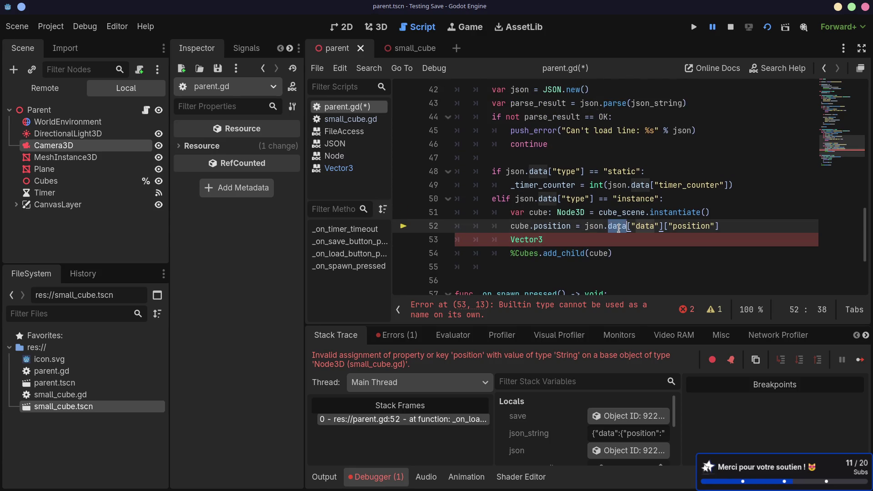
scroll(618, 228, up, 2)
scroll(618, 228, down, 1)
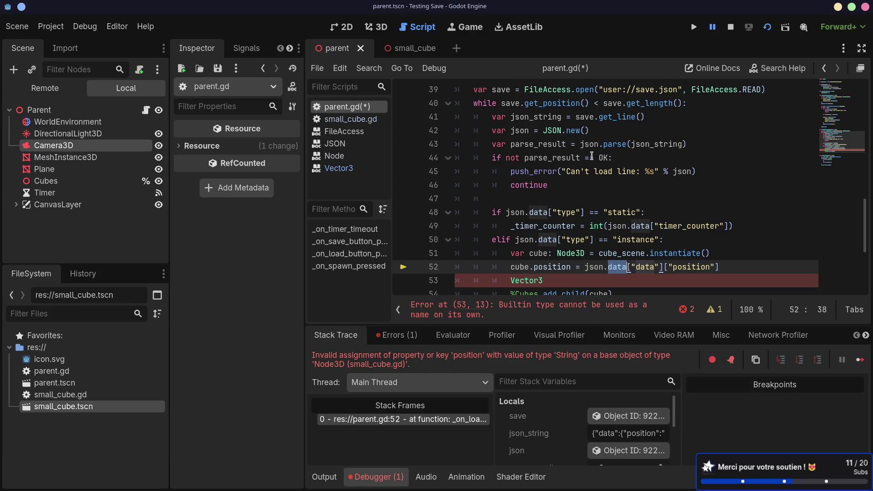
scroll(598, 189, down, 1)
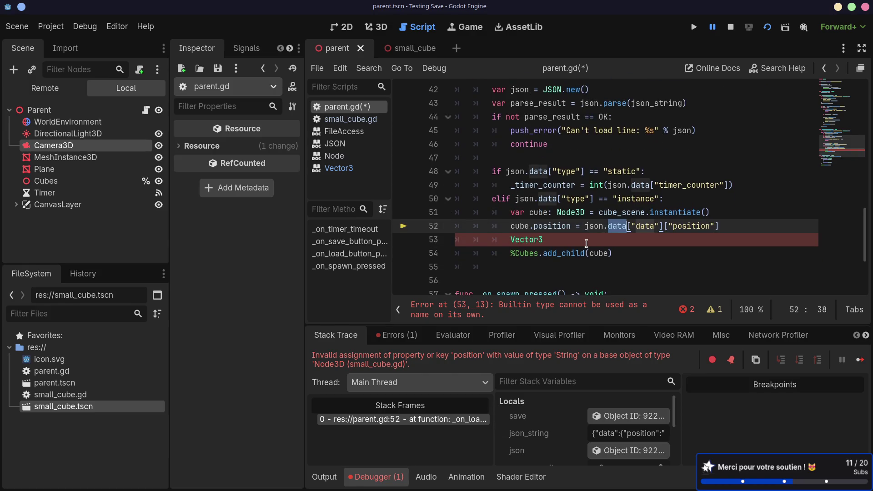
mouse_move(565, 245)
mouse_down()
mouse_move(501, 246)
mouse_move(515, 240)
mouse_up()
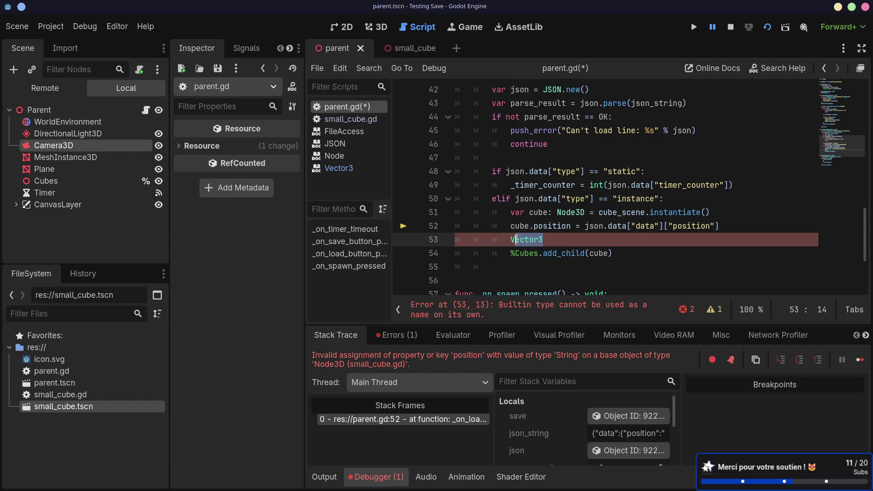
key(alt+Tab)
click(543, 16)
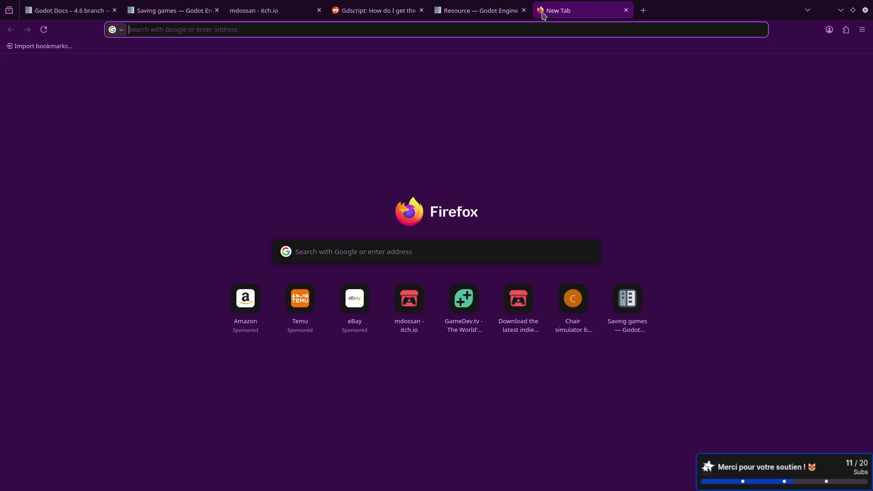
- Search 'godot json deserialize vector3' and open the Godot Forum thread on JSON vectors
text(go)
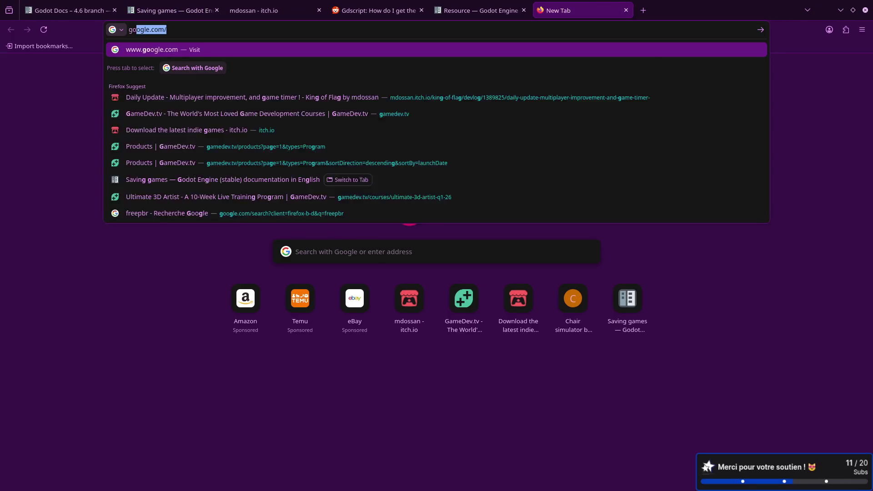
text(dot json de)
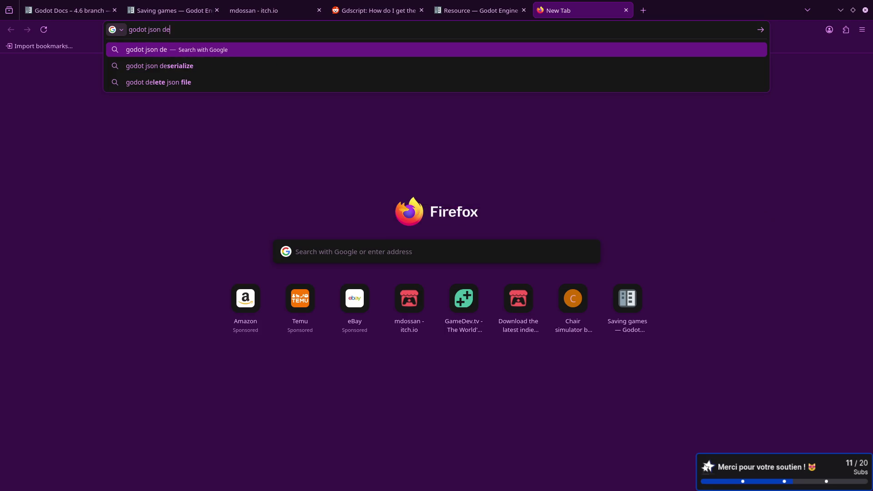
text(serialize vector3)
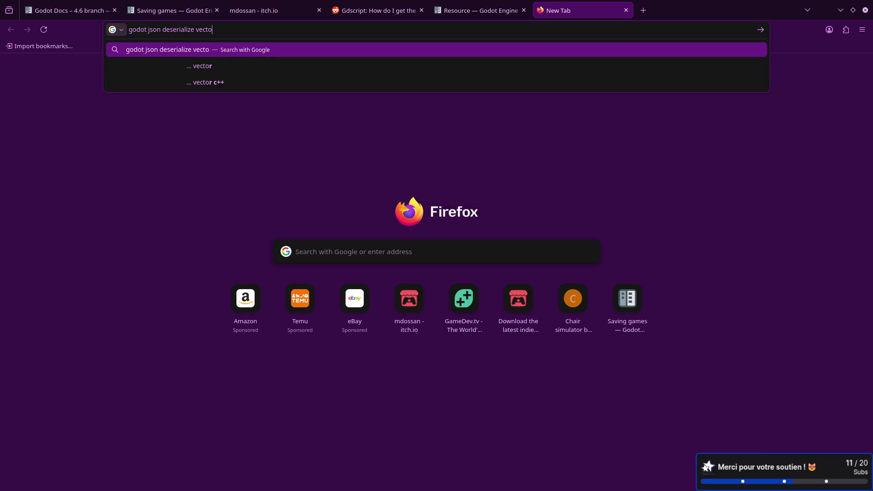
key(Return)
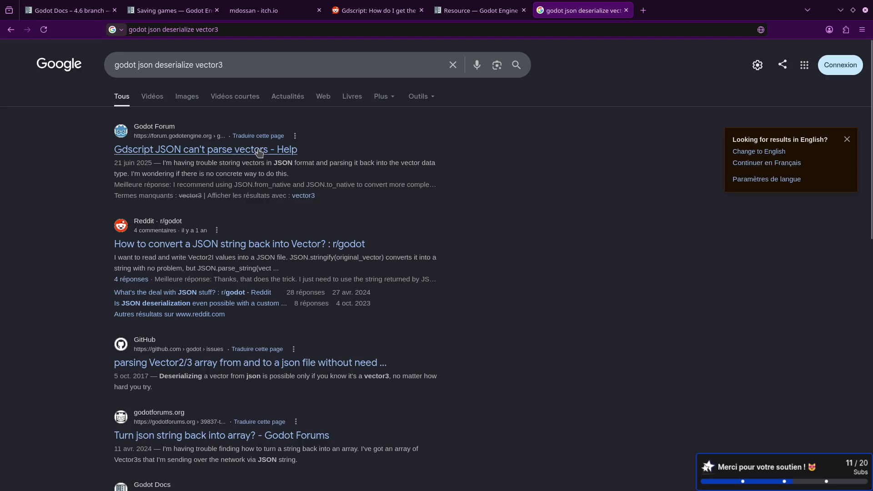
click(256, 150)
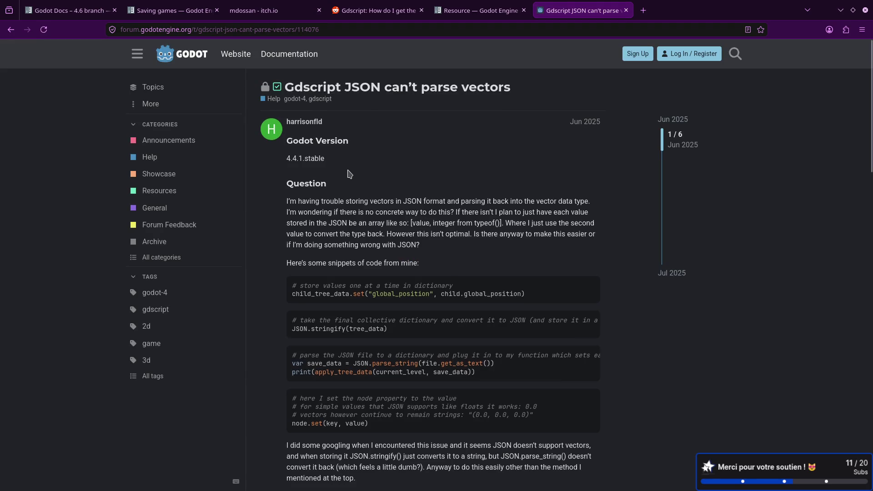
- Read the forum's solution recommending JSON.from_native and JSON.to_native, then go back to Godot
scroll(349, 173, down, 6)
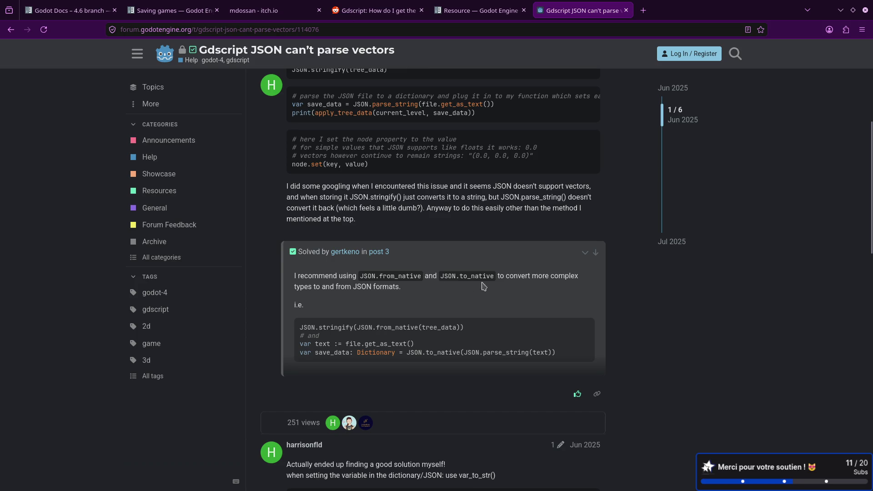
drag(321, 285, 422, 293)
click(441, 291)
scroll(441, 291, down, 3)
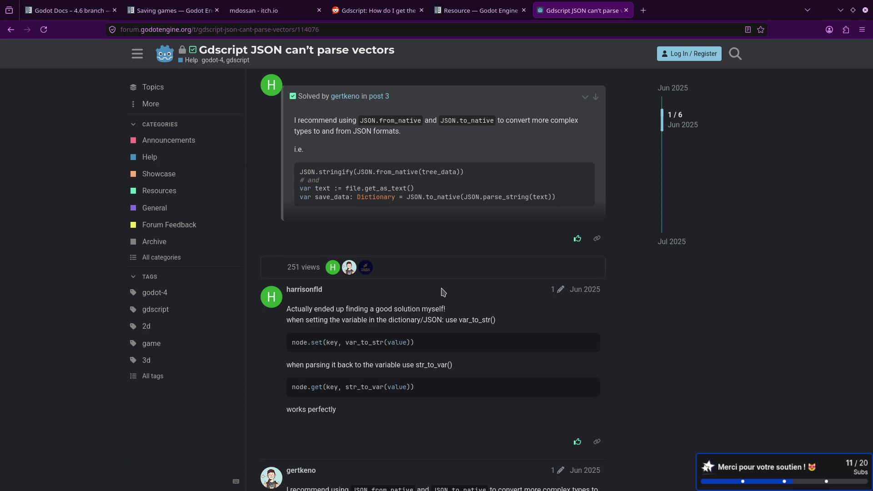
scroll(444, 292, down, 5)
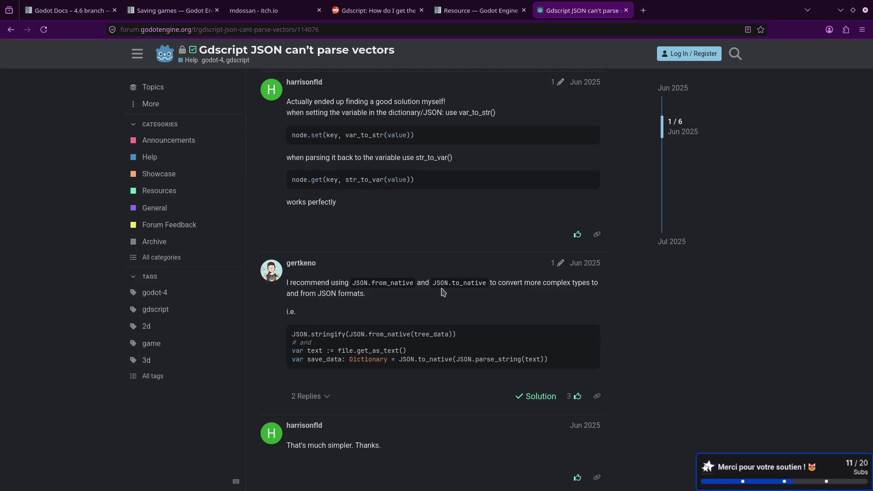
key(ctrl+super+Right)
key(ctrl+super+Right)
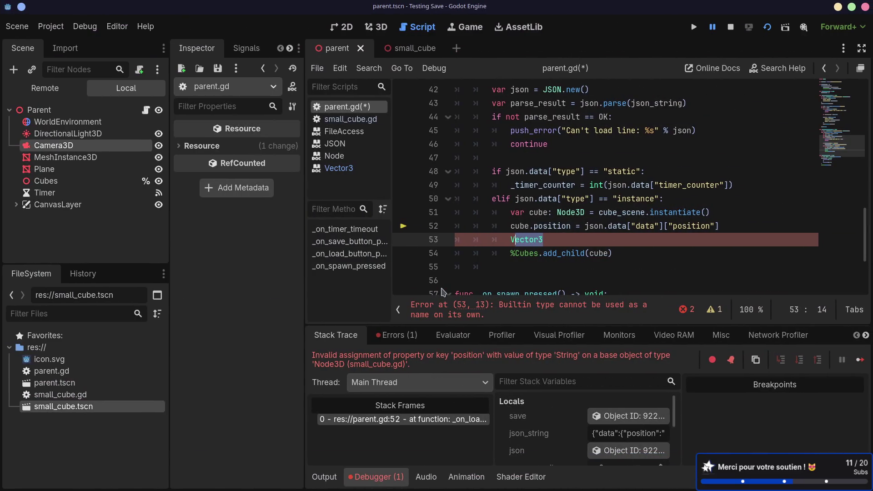
- Remove the stray underscore after parse on line 43
scroll(565, 240, up, 1)
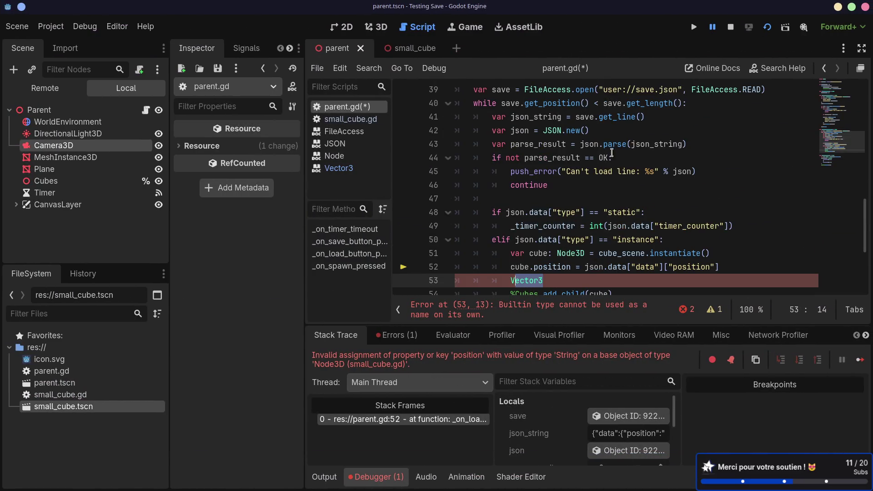
click(628, 144)
text(_)
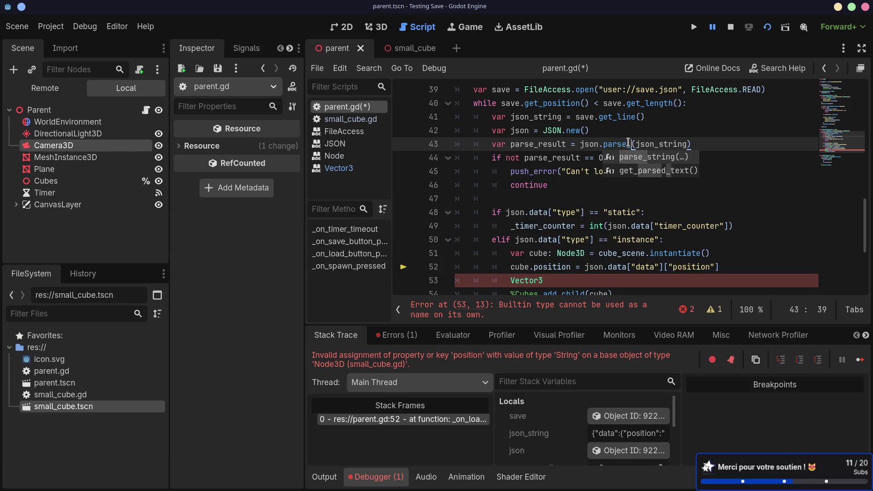
key(BackSpace)
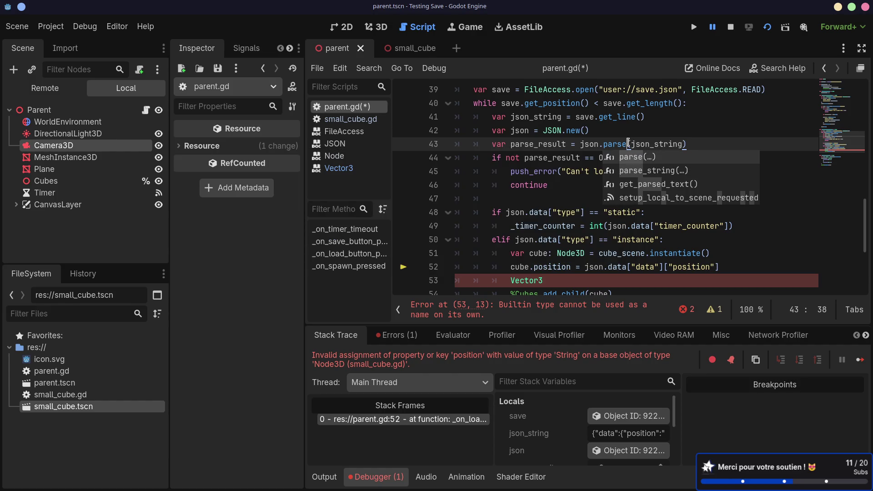
key(Escape)
- Add a json.to_native() call on new line 48 and open its documentation
click(582, 197)
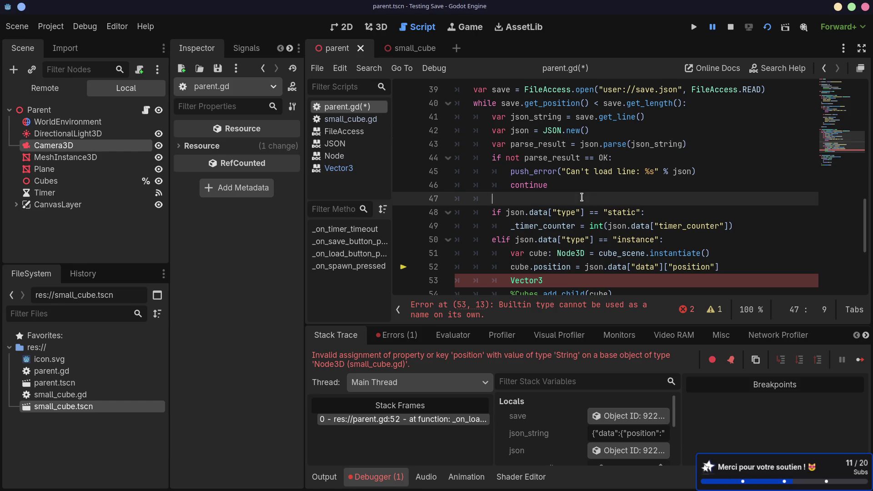
key(Return)
key(Return)
key(Up)
text(json.to_)
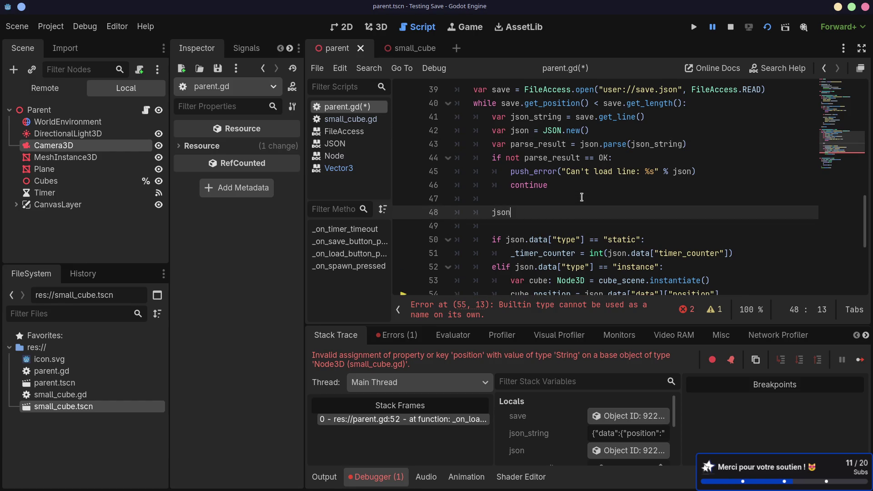
key(Return)
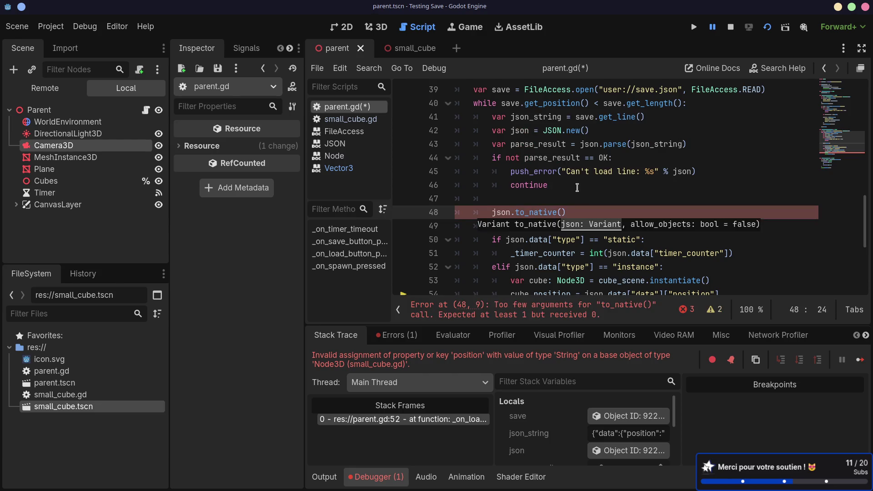
ctrl+click(536, 213)
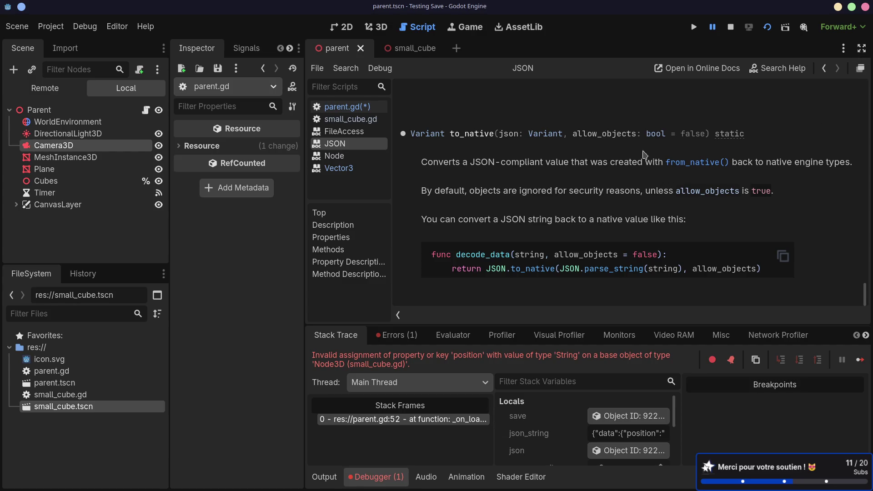
- Try prefixing line 48 with 'json =' and recheck the to_native documentation
key(alt+Left)
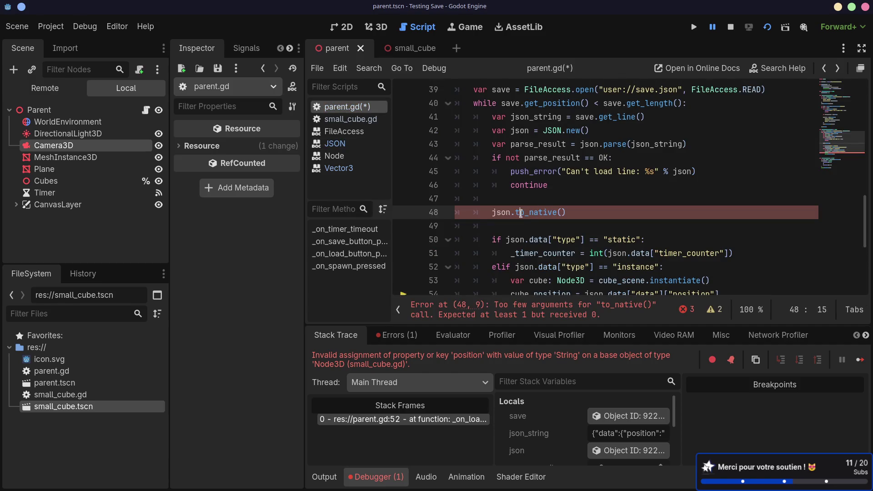
key(Home)
text(json =)
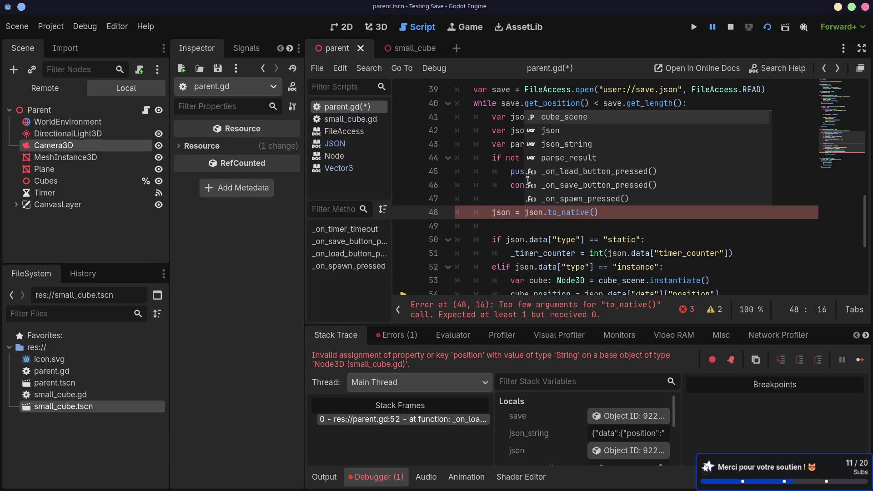
key(Escape)
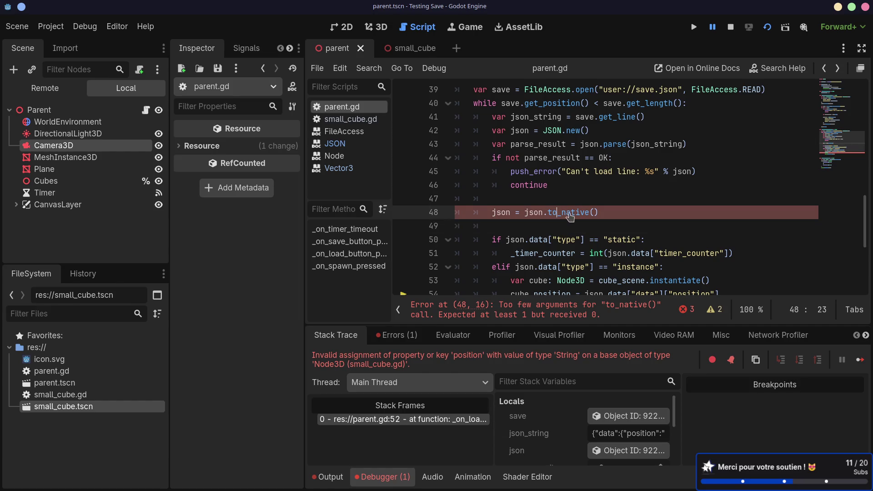
ctrl+click(568, 214)
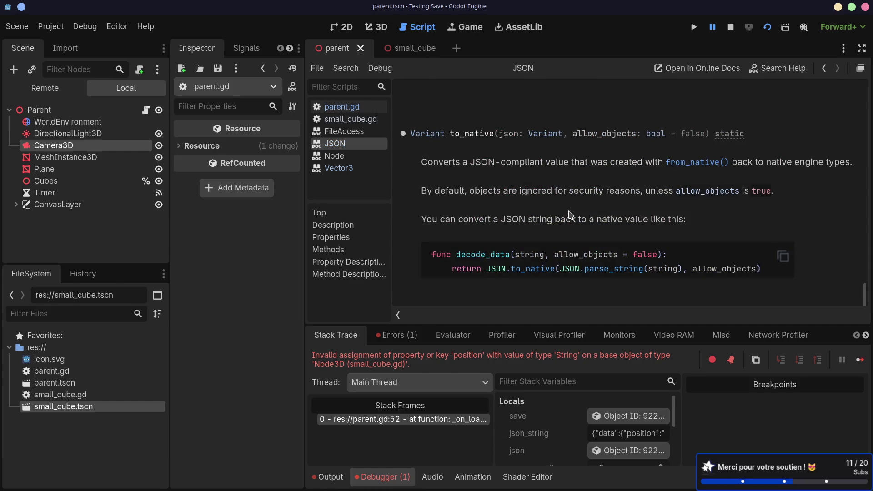
key(alt+Left)
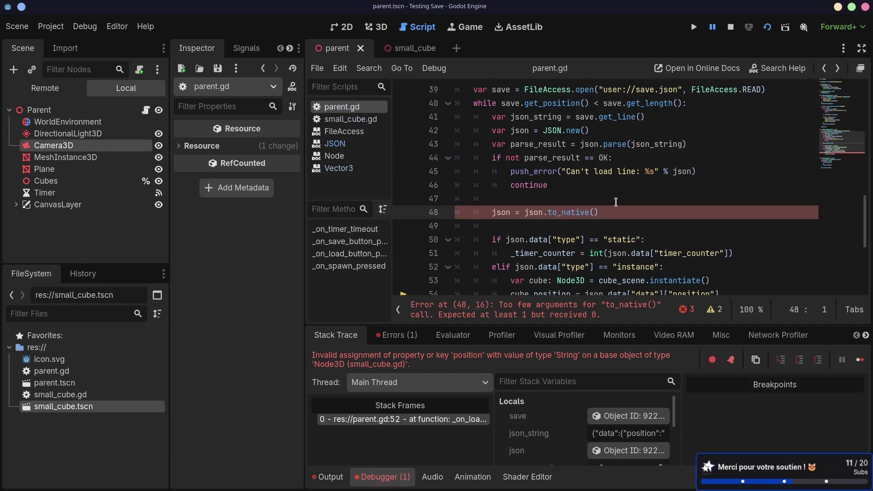
- Change parse to to_native on line 43, delete the redundant line 48, and save
drag(603, 212, 602, 199)
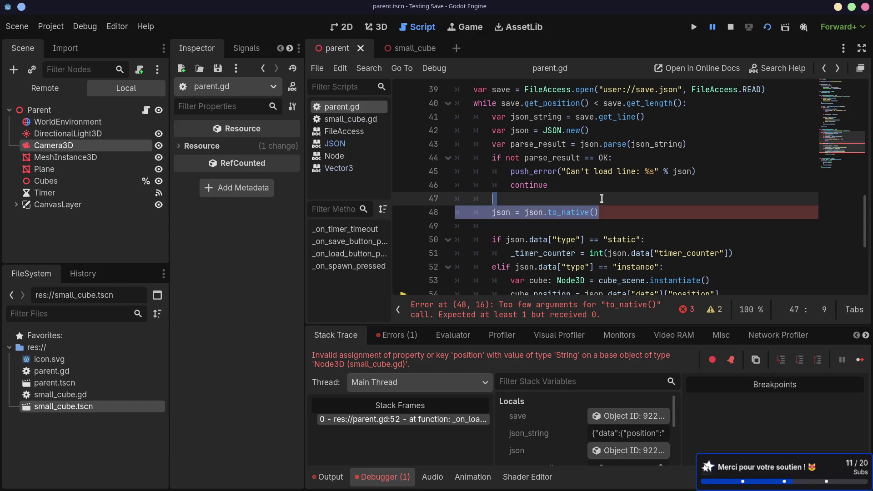
double_click(610, 144)
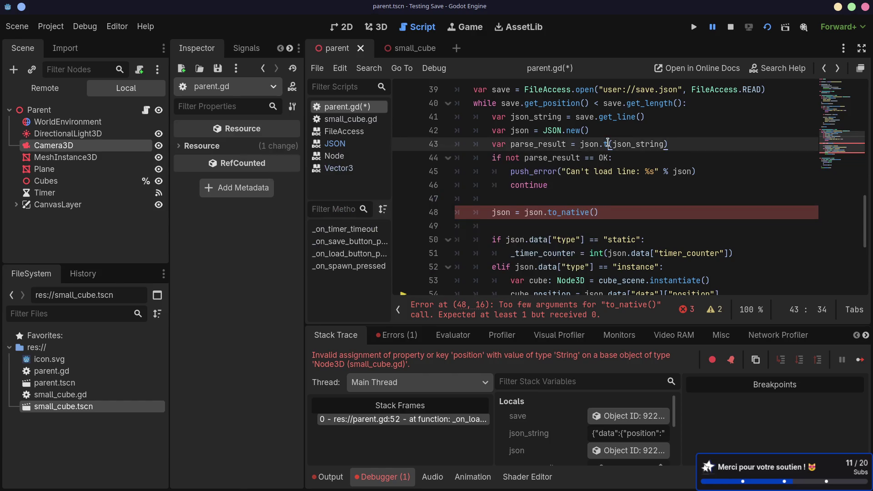
text(to_)
key(Return)
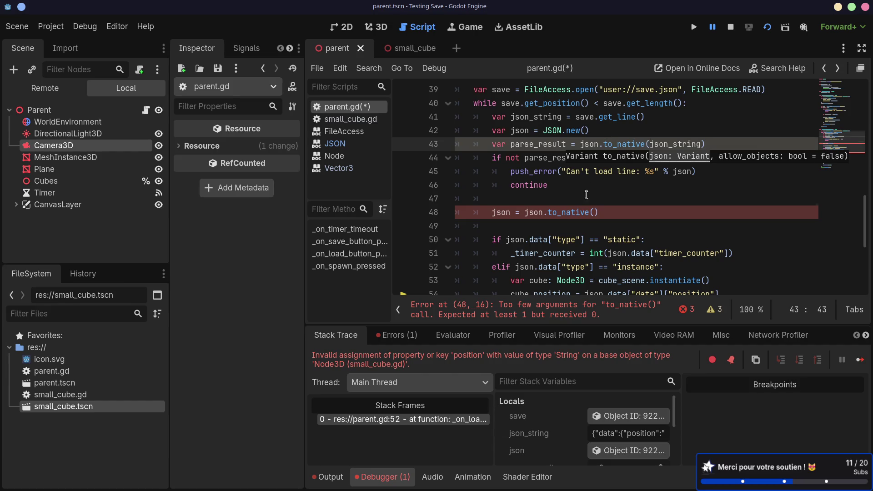
click(586, 197)
drag(616, 211, 613, 202)
key(BackSpace)
key(BackSpace)
key(BackSpace)
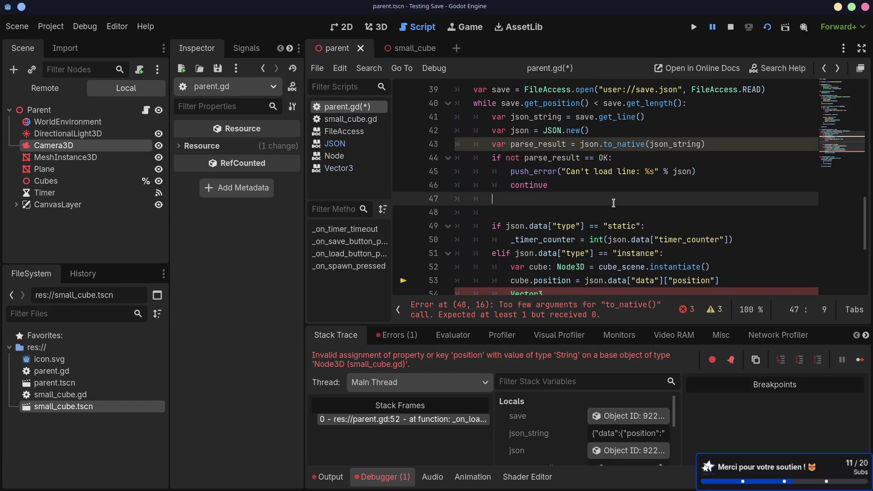
key(ctrl+s)
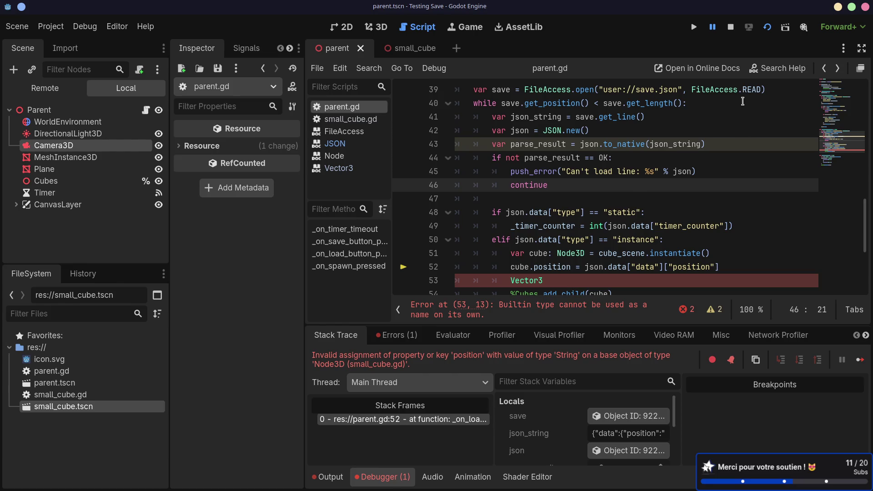
- Delete the stray Vector3 line 53
scroll(661, 193, down, 2)
click(558, 198)
triple_click(558, 198)
key(BackSpace)
key(BackSpace)
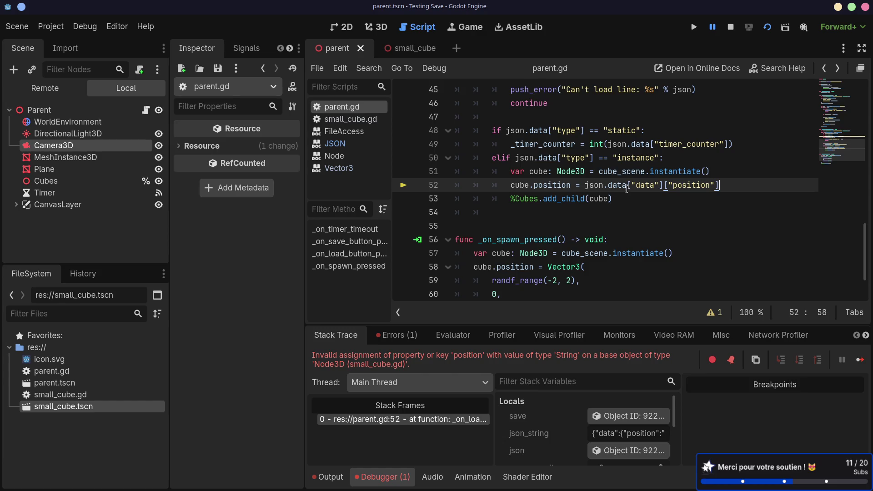
- Switch line 43 to from_native, revert it to to_native, and save the script
scroll(626, 189, up, 2)
scroll(685, 171, down, 1)
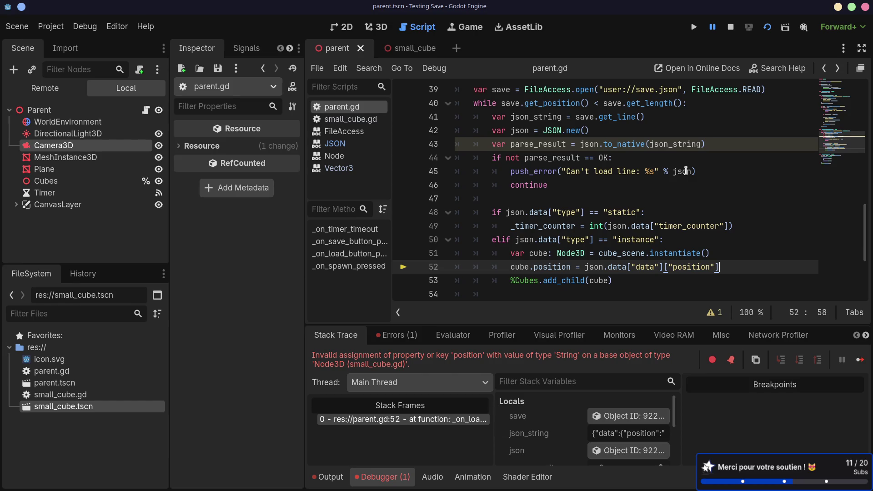
double_click(616, 144)
text(f)
key(Return)
double_click(618, 145)
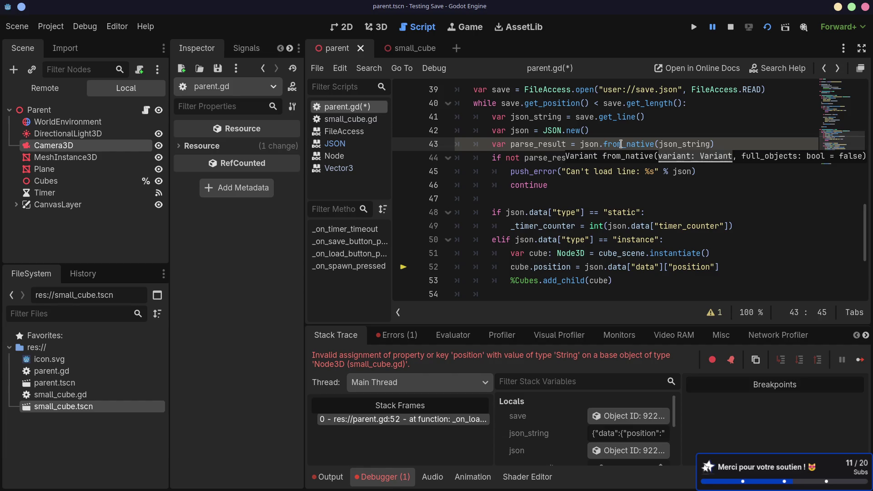
text(to)
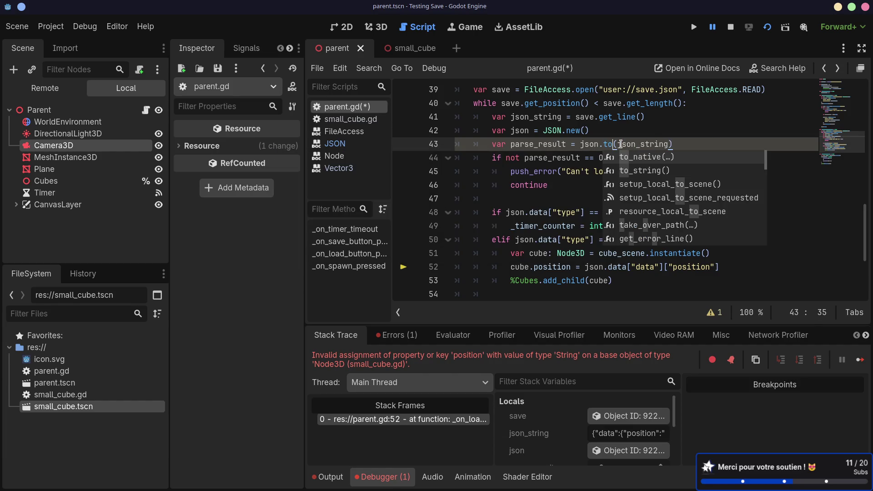
key(Return)
key(ctrl+s)
- Run the project, press Load in the game, and return to the editor
click(767, 27)
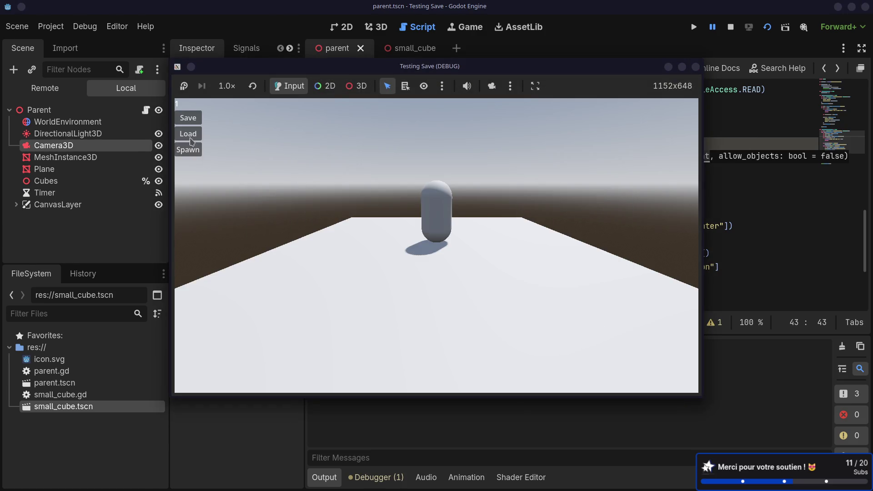
click(191, 140)
click(376, 477)
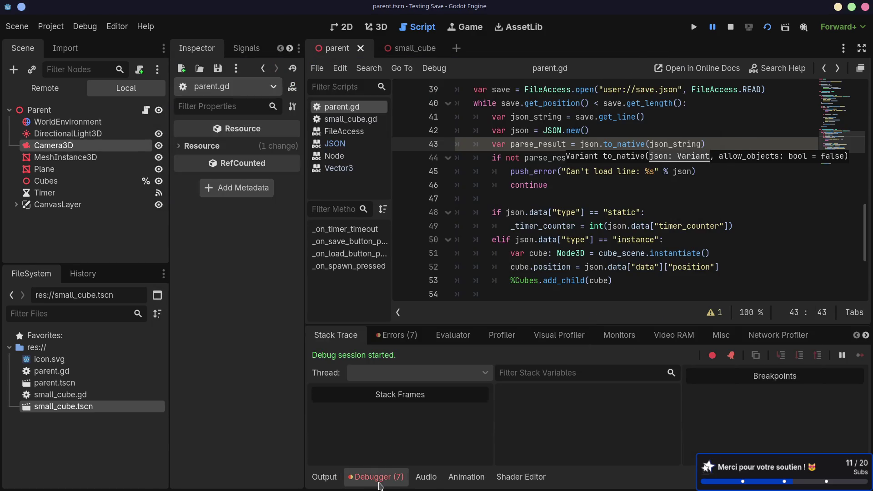
- Read the Errors list: to_native called on an instance and unrecognized type prefix on line 43
click(395, 335)
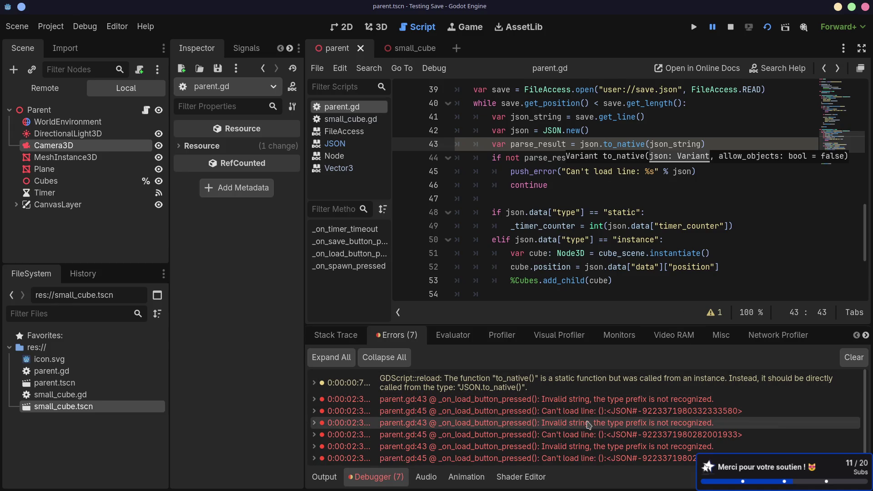
scroll(625, 420, down, 1)
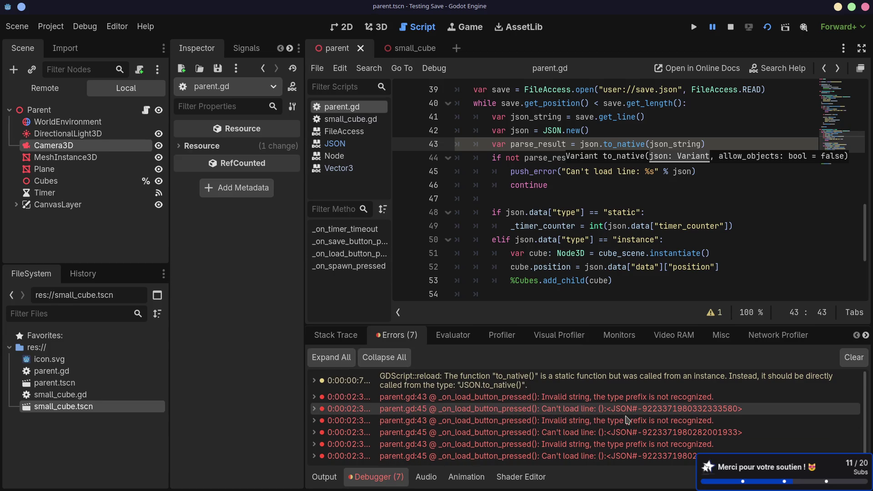
- Replace stringify with from_native on line 29 and save the script
click(619, 191)
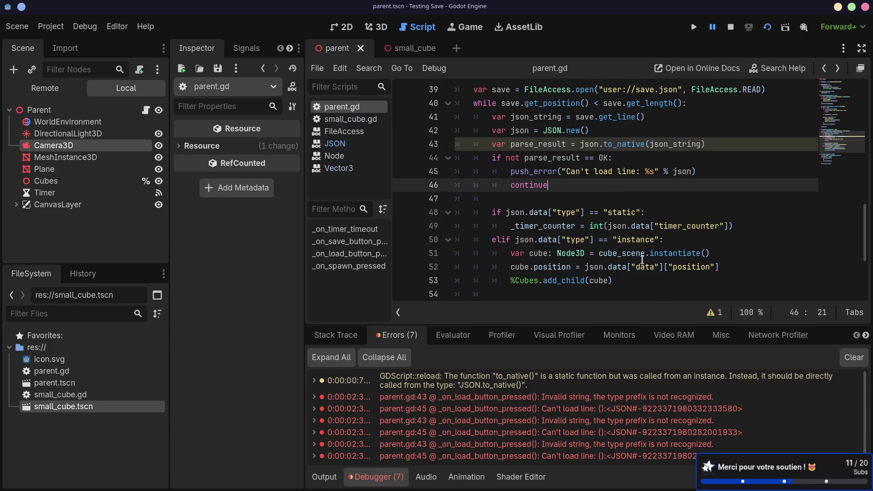
scroll(642, 260, up, 1)
scroll(642, 261, up, 6)
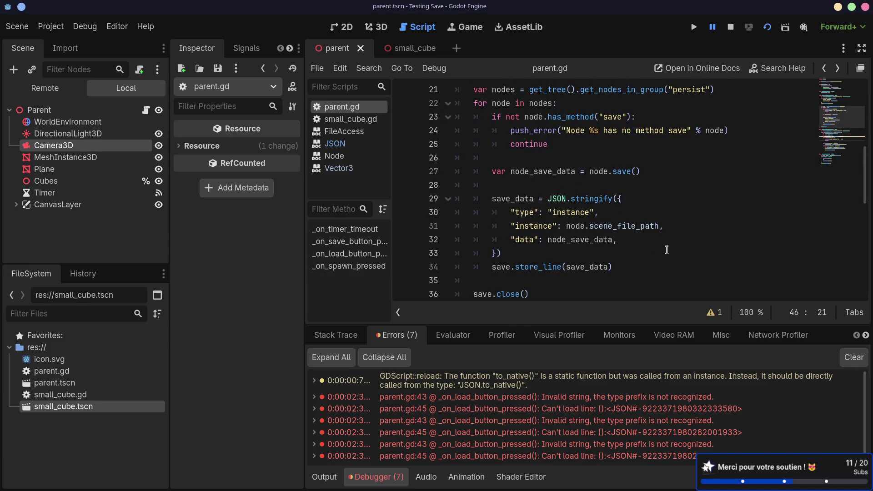
double_click(601, 200)
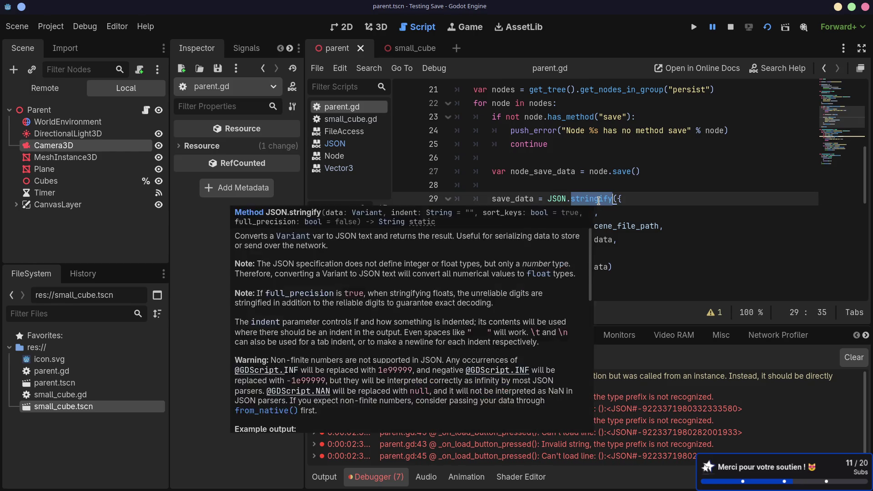
text(t)
key(BackSpace)
text(from)
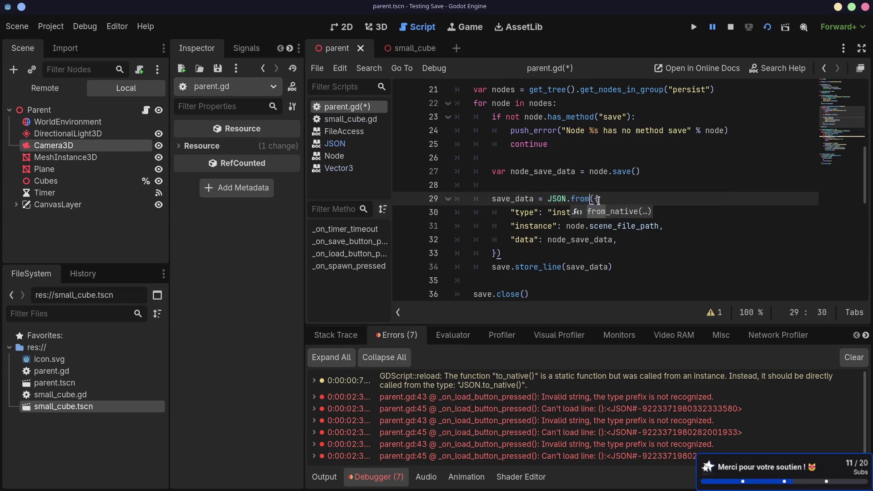
key(Return)
key(ctrl+s)
- Bring up the documentation for JSON.stringify on line 15
key(Up)
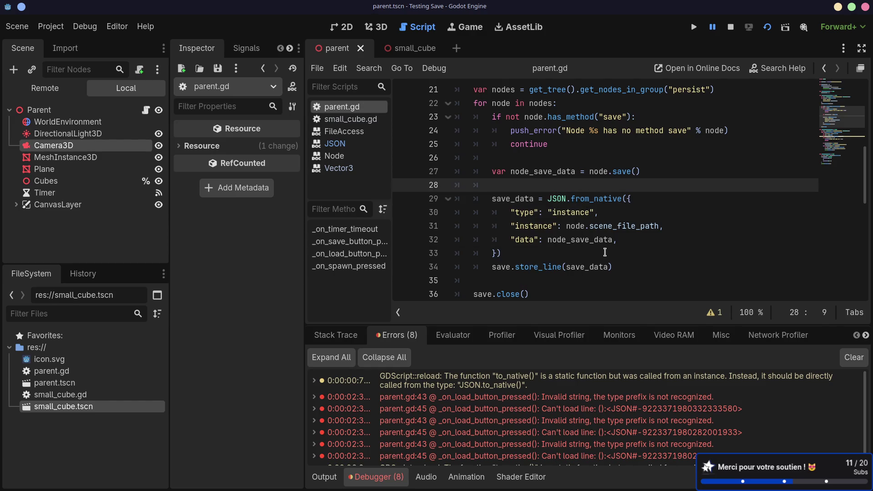
scroll(622, 242, up, 1)
scroll(622, 242, down, 2)
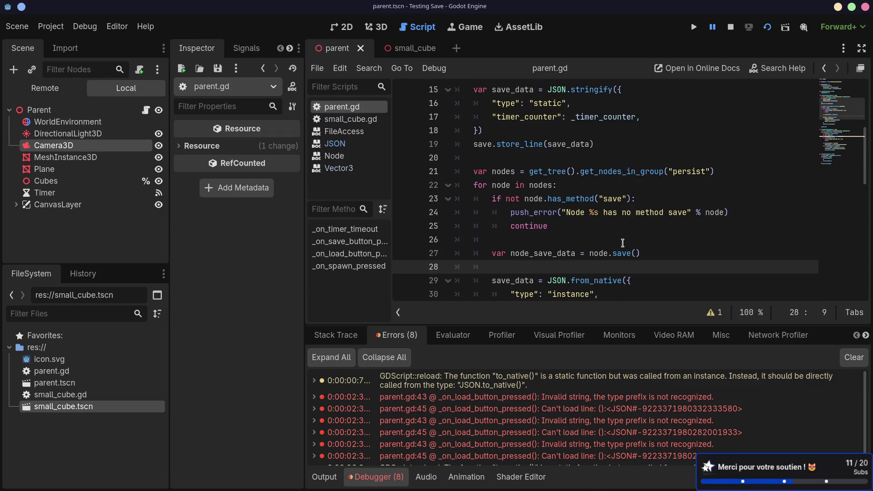
scroll(622, 243, up, 2)
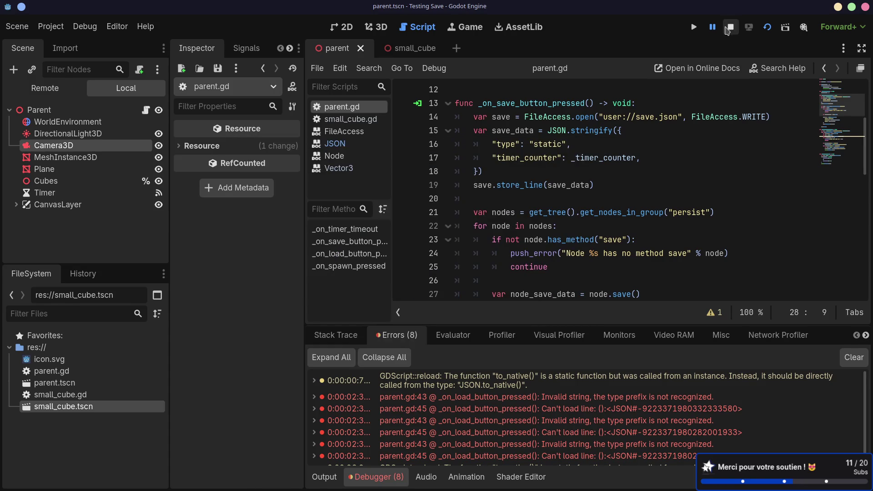
double_click(591, 131)
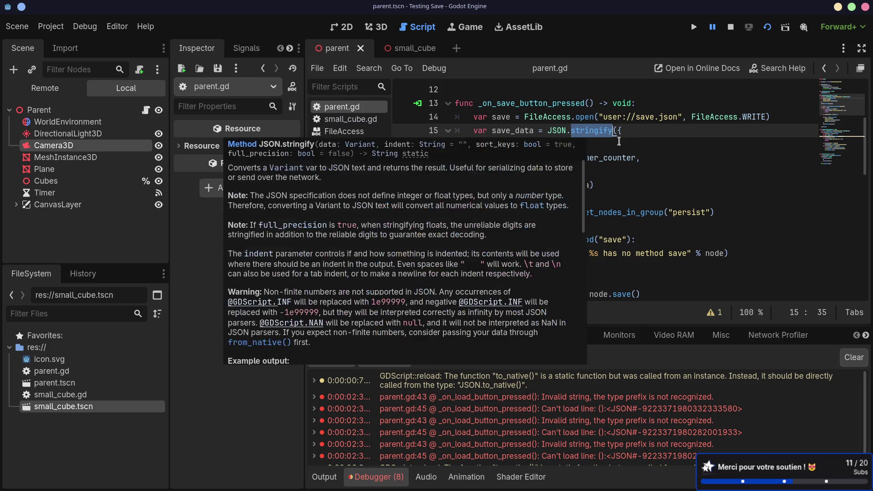
- Run the game, then Load, Spawn a cube, and Save
click(767, 26)
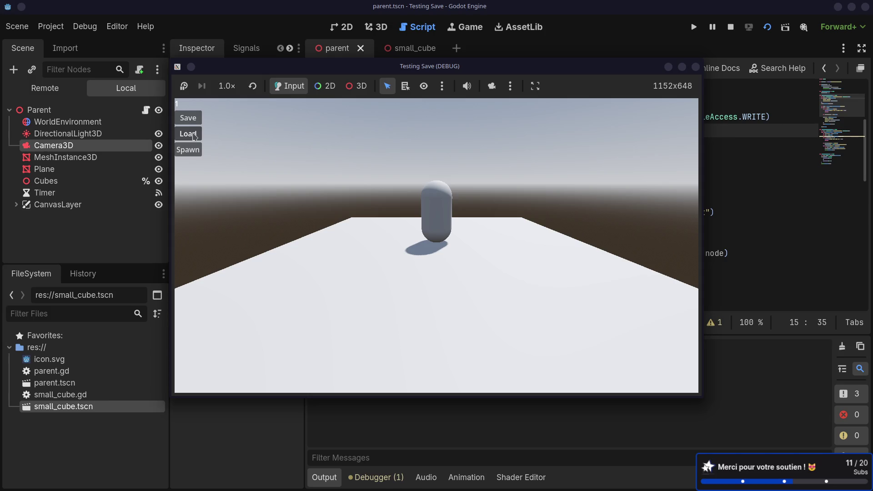
click(194, 135)
click(193, 150)
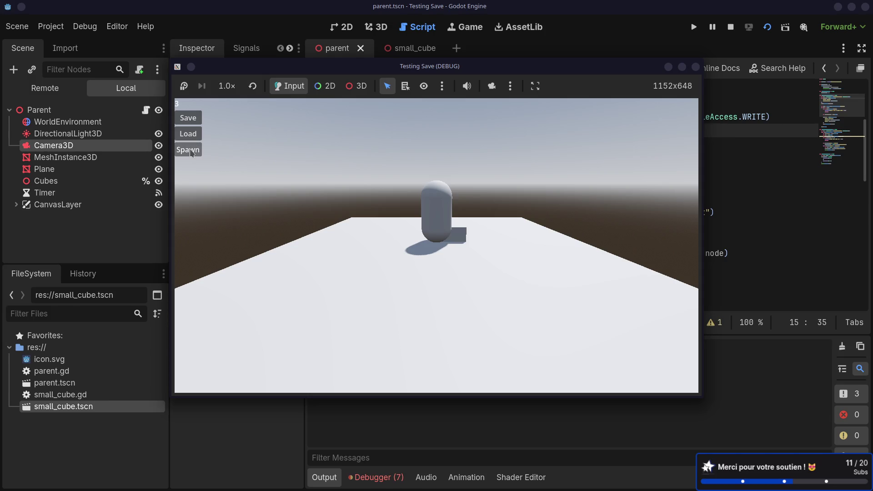
click(195, 123)
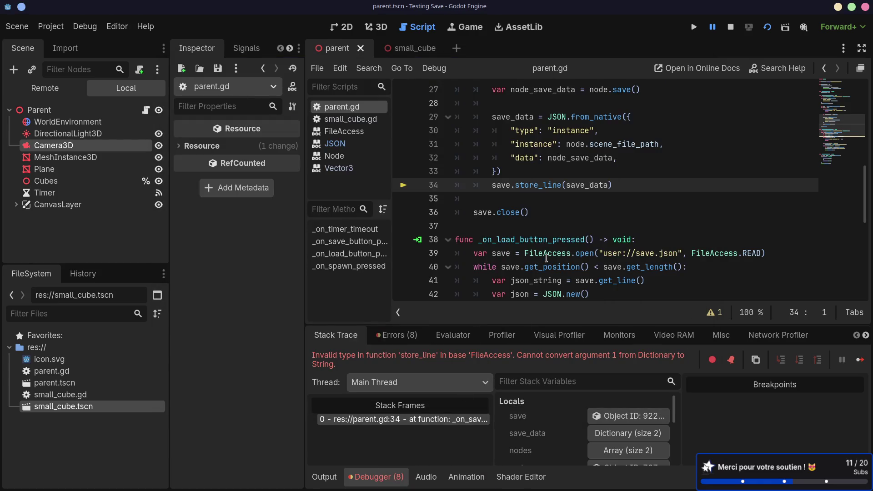
- Inspect the store_line Dictionary-to-String error on line 34 and view JSON.from_native's description
scroll(546, 275, down, 1)
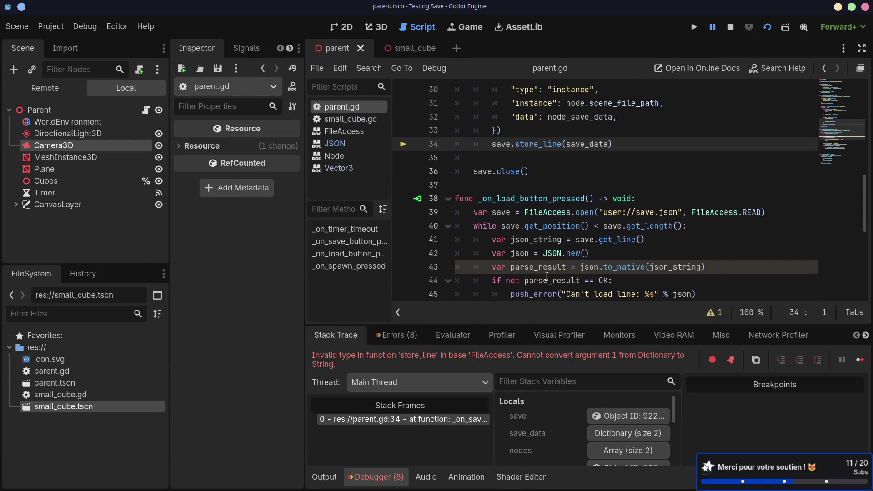
scroll(546, 276, up, 2)
click(585, 226)
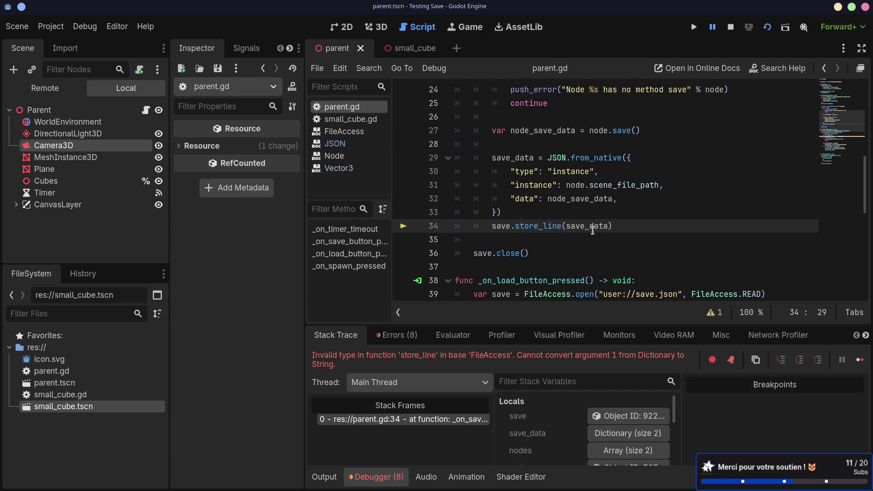
mouse_move(600, 158)
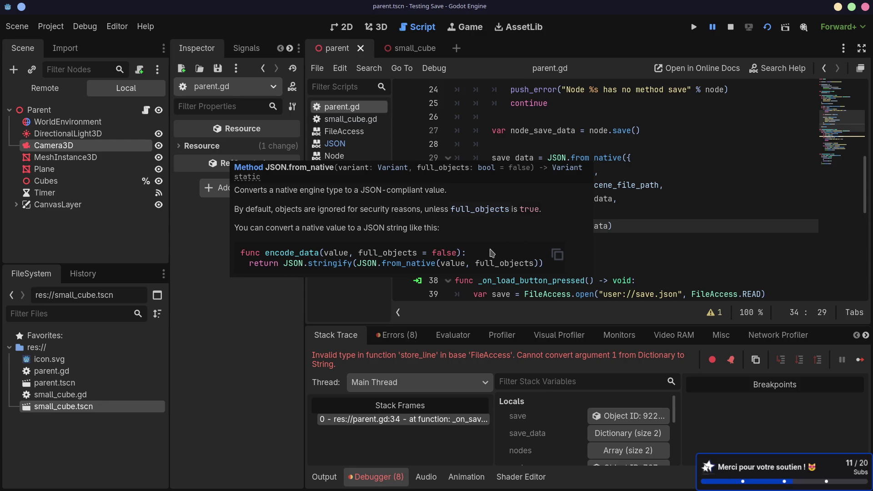
- Wrap line 29's JSON.from_native dictionary in JSON.stringify(...), save parent.gd, and rerun the game
click(662, 184)
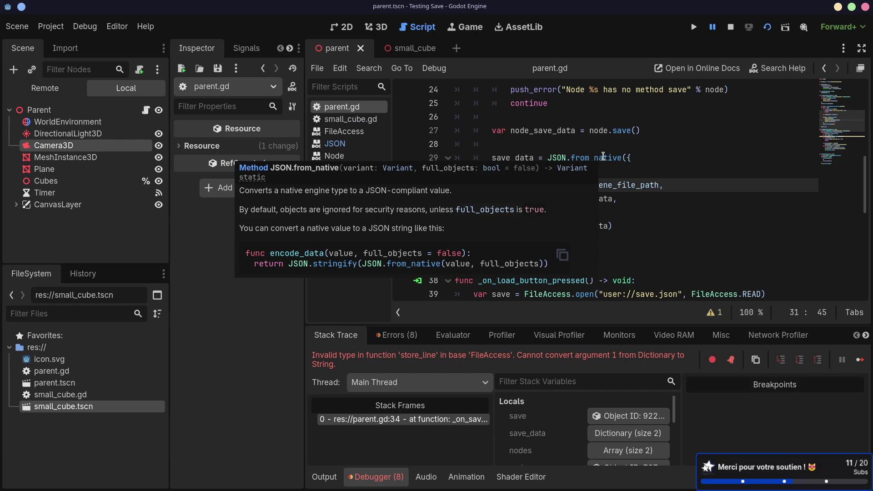
click(549, 155)
text(JSON.str)
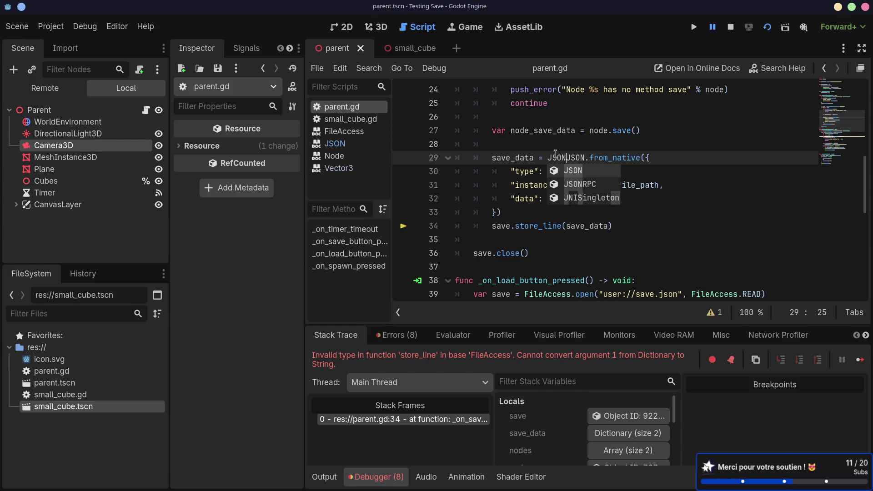
text(ing)
key(Return)
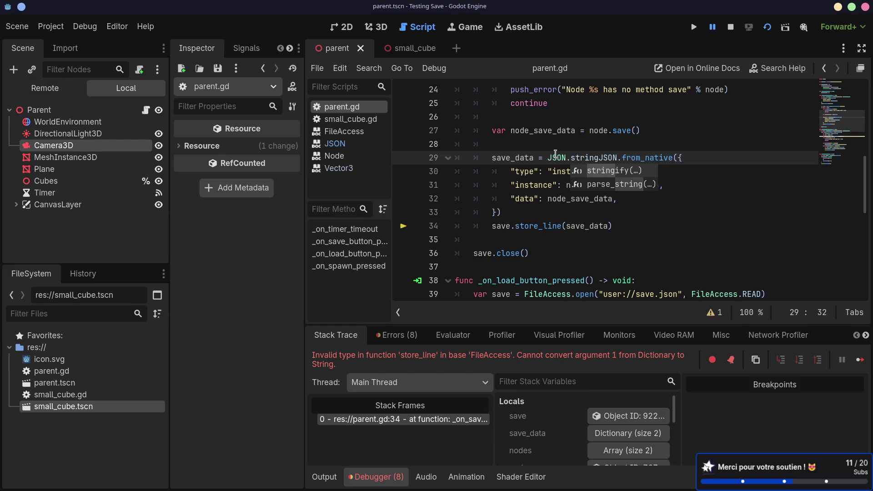
key(Delete)
text(JSON)
click(524, 211)
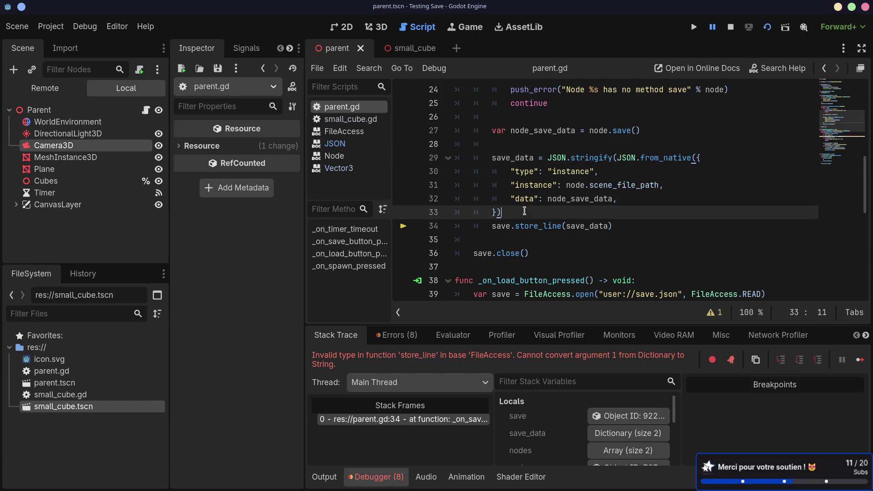
text())
key(ctrl+s)
click(751, 28)
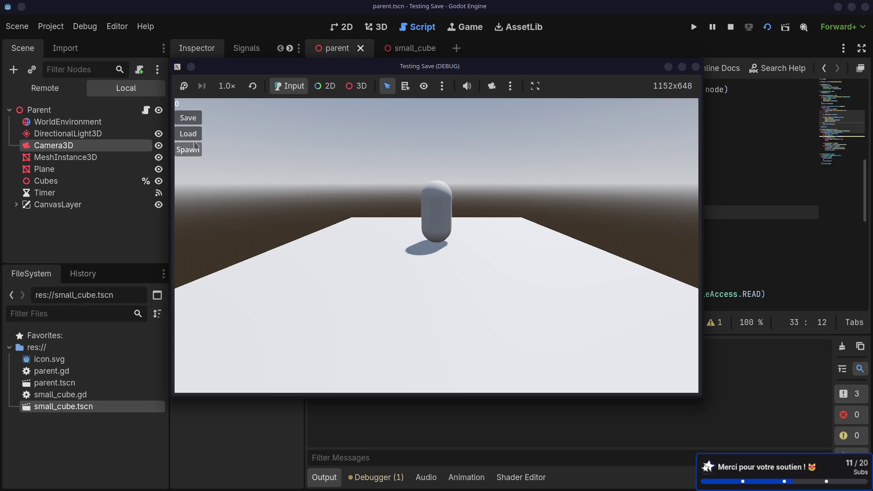
- Spawn two cubes, restart the game, and press Load in the fresh run
click(198, 154)
click(199, 154)
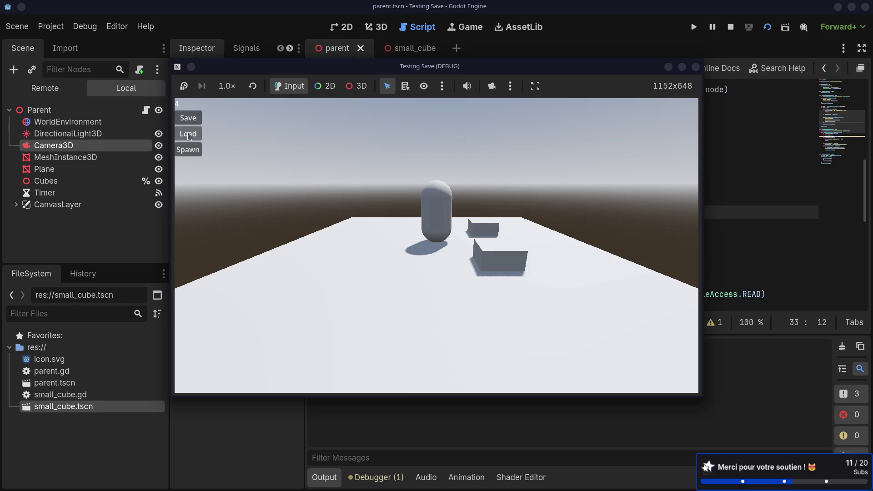
click(730, 27)
click(775, 29)
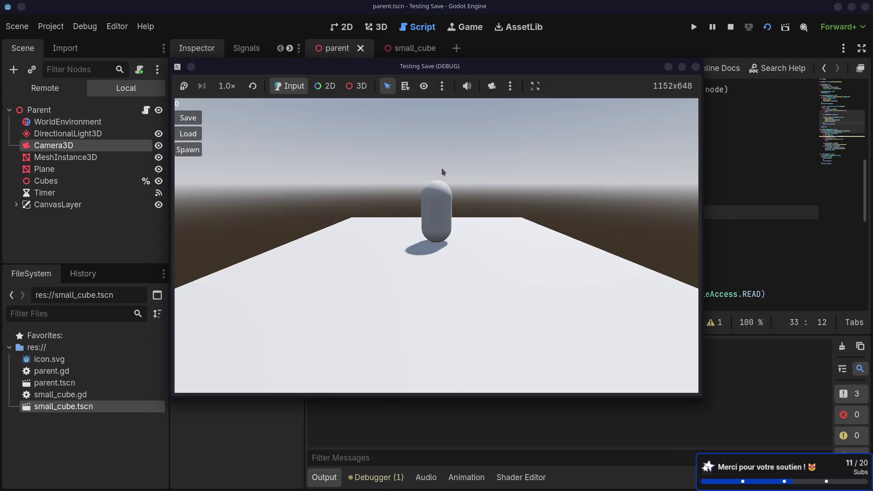
click(201, 148)
- Show the Debugger's Errors list with the 'type prefix is not recognized' errors in _on_load_button_pressed
click(387, 450)
click(378, 477)
click(392, 334)
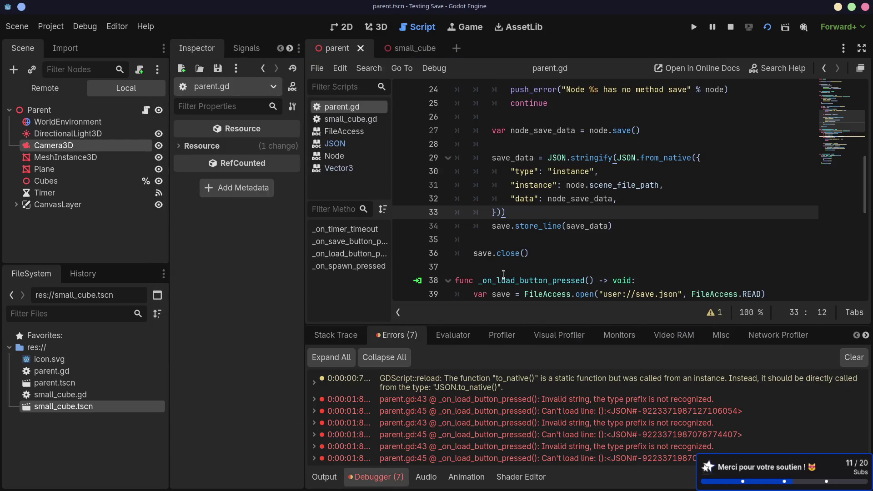
scroll(555, 222, down, 4)
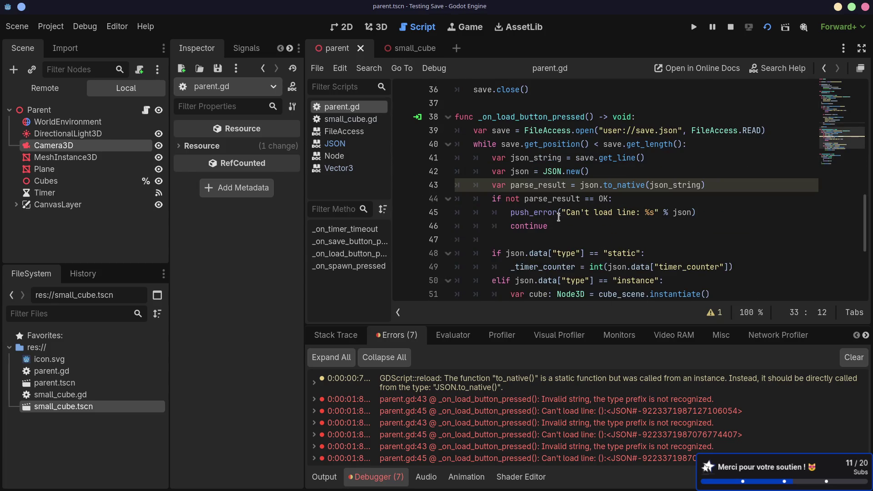
key(super+Left)
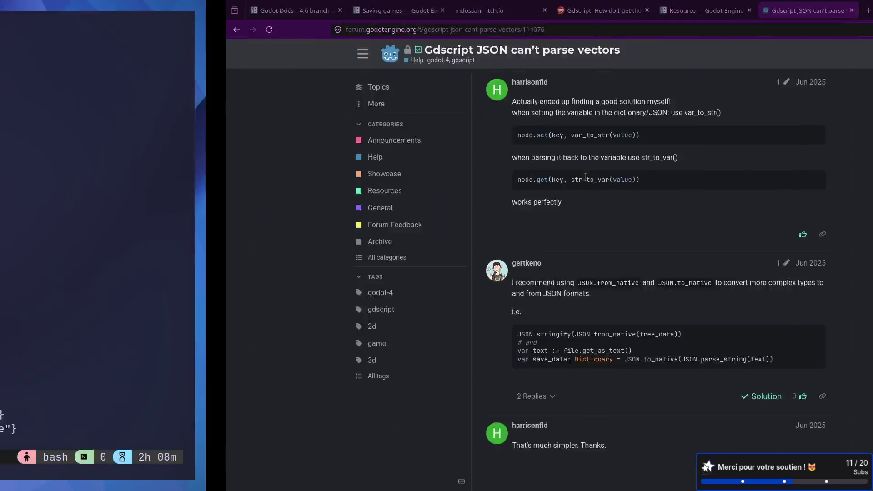
- Select the JSON.to_native(JSON.parse_string(text)) snippet in the forum answer
key(super+Left)
key(super+Right)
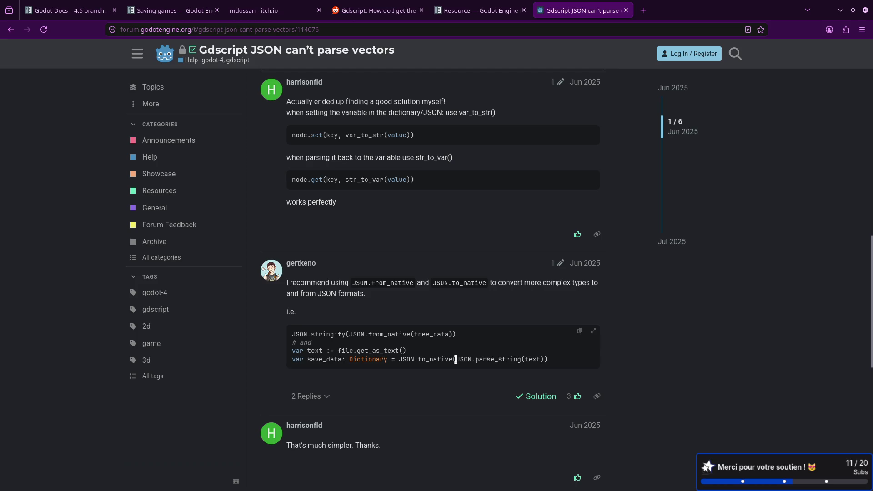
drag(455, 359, 544, 359)
drag(471, 359, 410, 359)
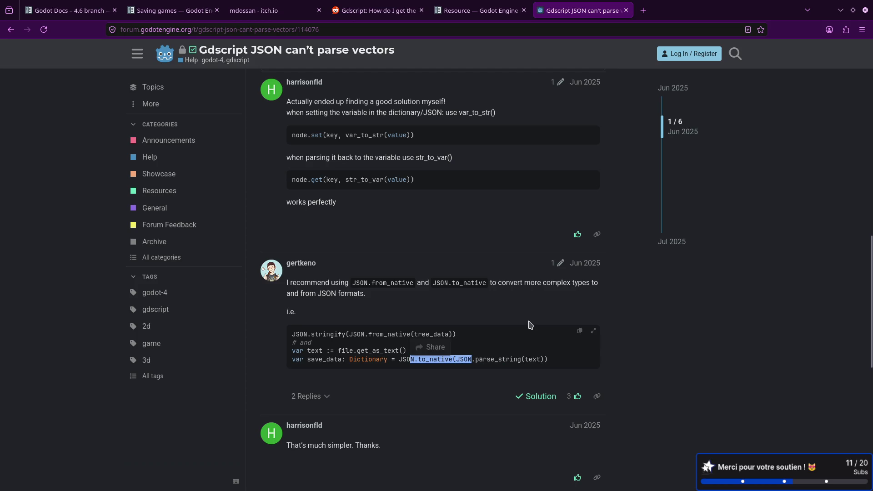
key(super+Right)
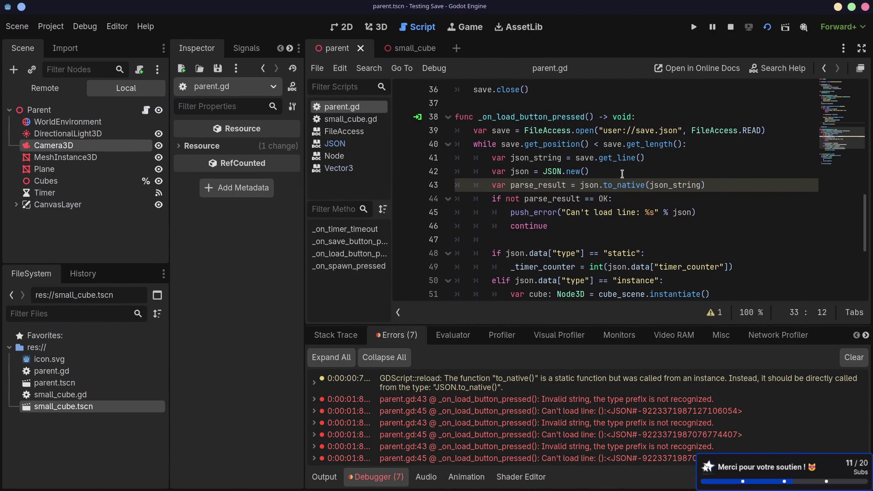
- Replace to_native with parse on the load line, typing json before it
click(601, 206)
click(620, 185)
double_click(619, 185)
text(pars)
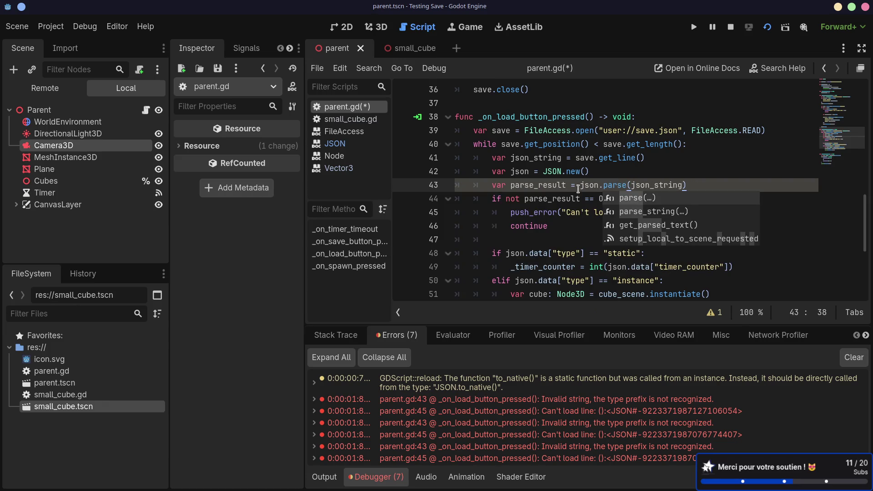
key(Return)
click(581, 185)
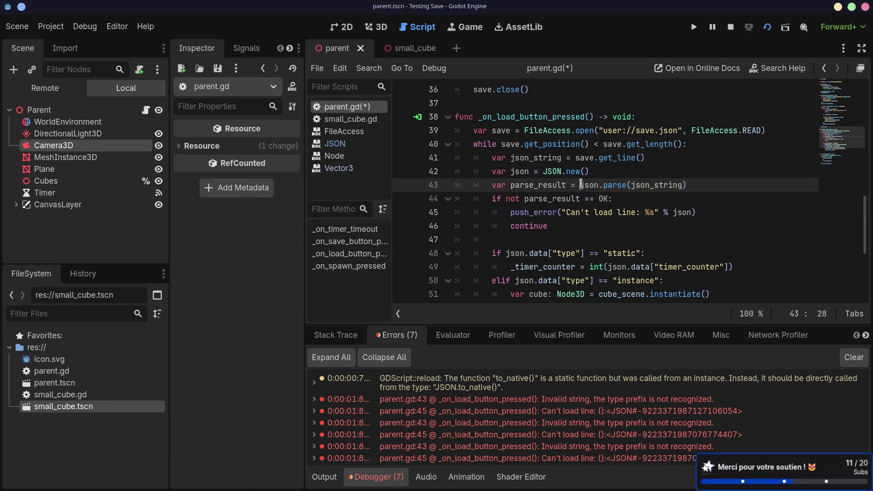
text(json)
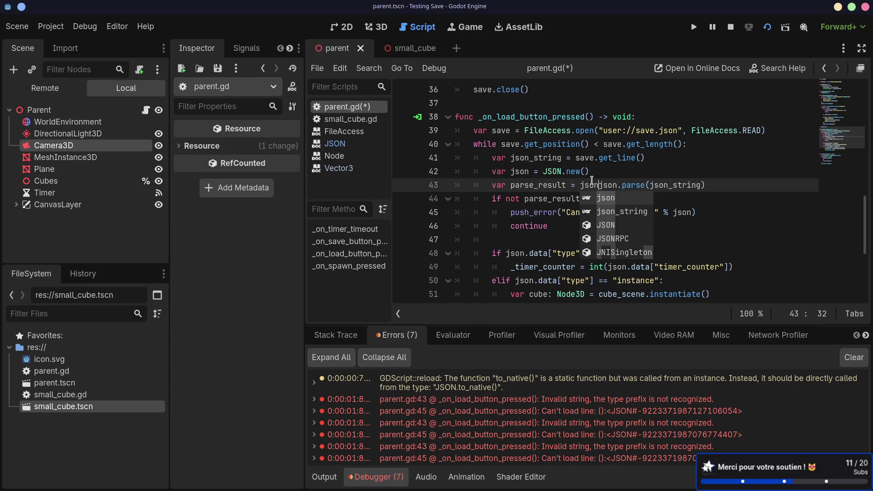
- Delete the var json = JSON.new() line and correct the mistyped jsonjson to JSON
click(622, 173)
drag(642, 169, 665, 161)
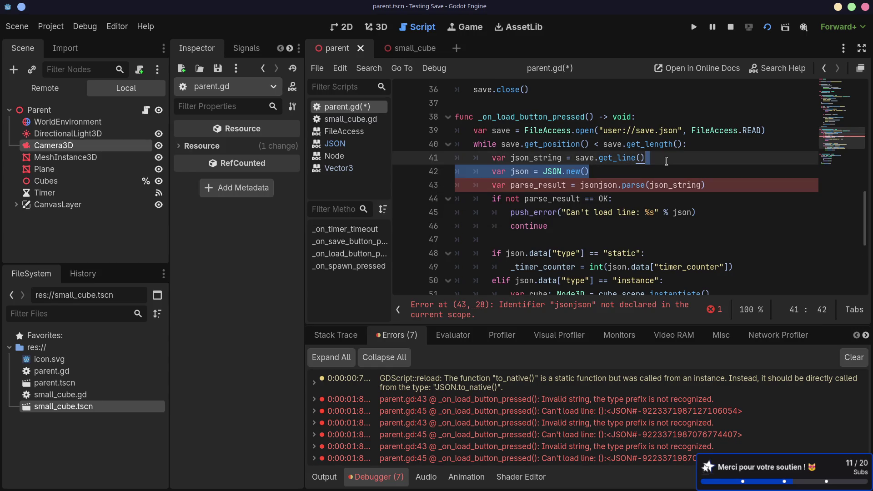
key(BackSpace)
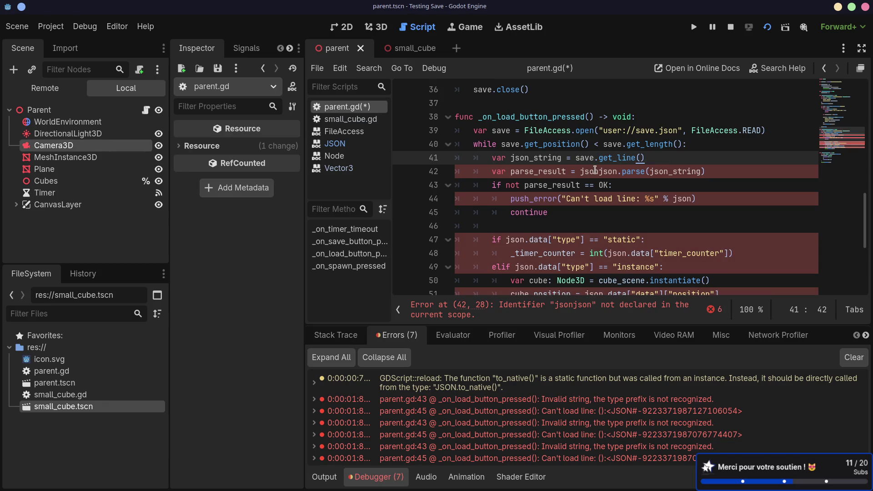
double_click(594, 171)
text(JSON)
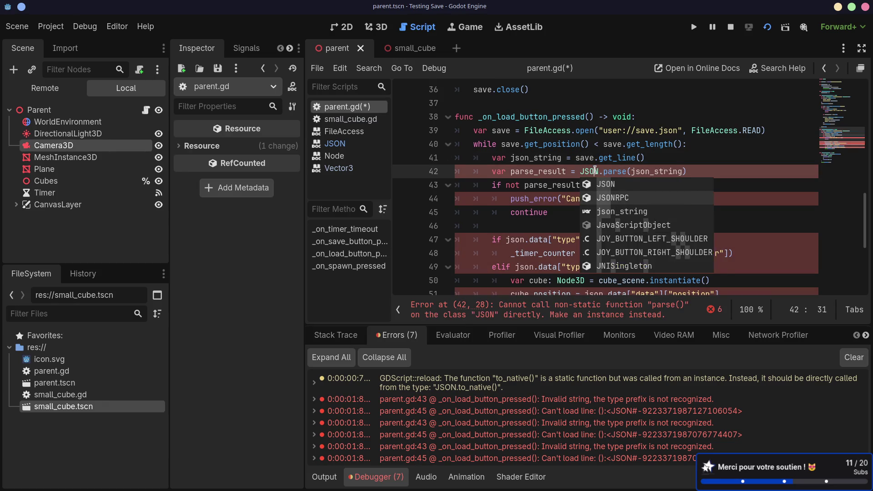
key(Return)
- Wrap JSON.parse(json_string) inside JSON.to_native(...) with matching closing parentheses, and save
text(JSON.)
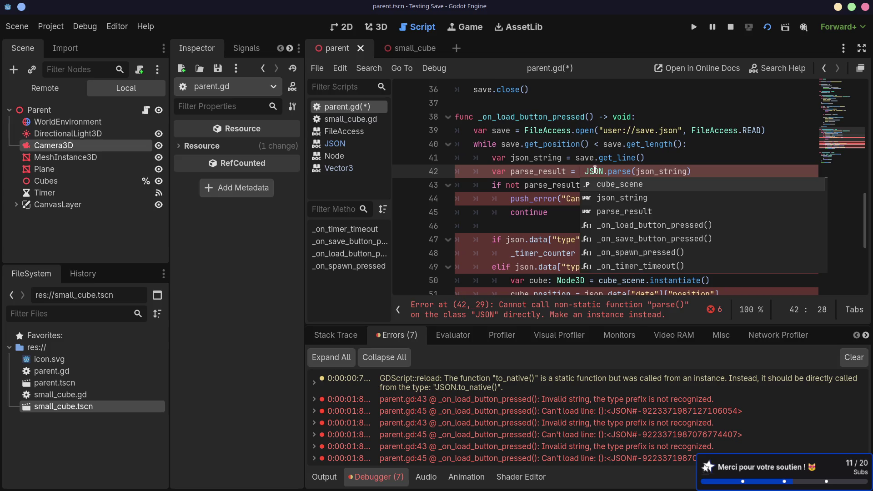
key(Left)
text(to)
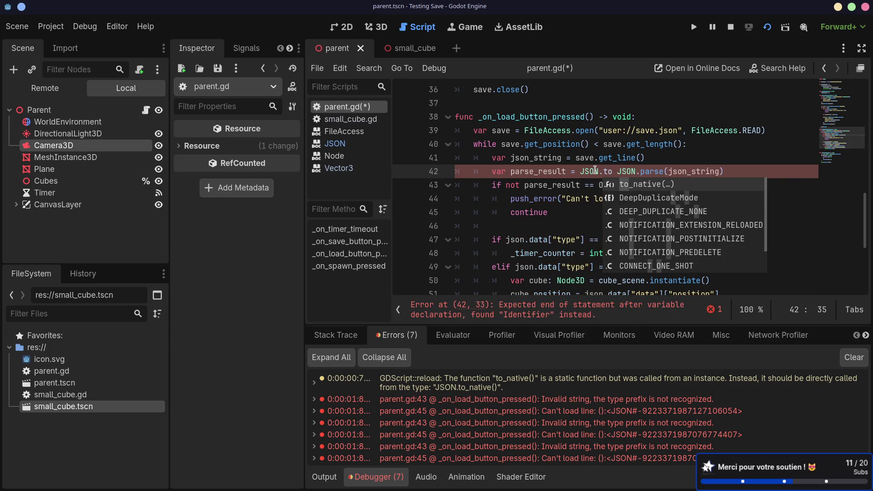
key(Return)
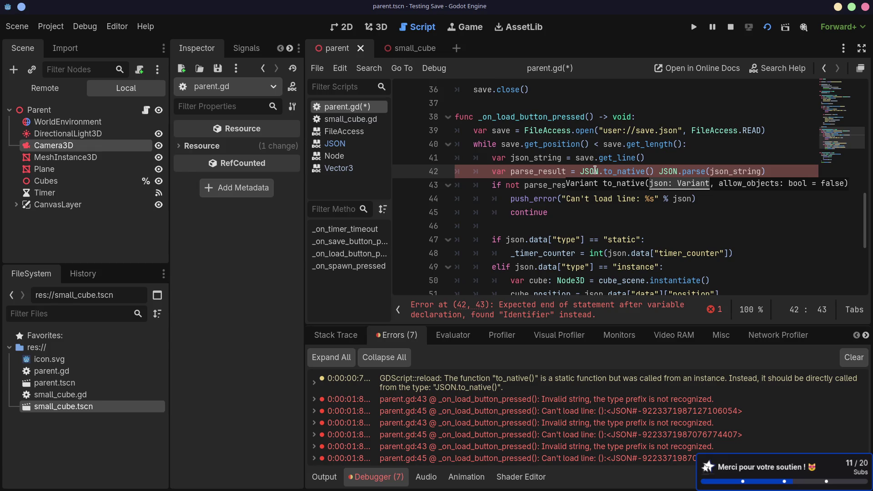
key(Delete)
key(Delete)
key(End)
text())
click(764, 172)
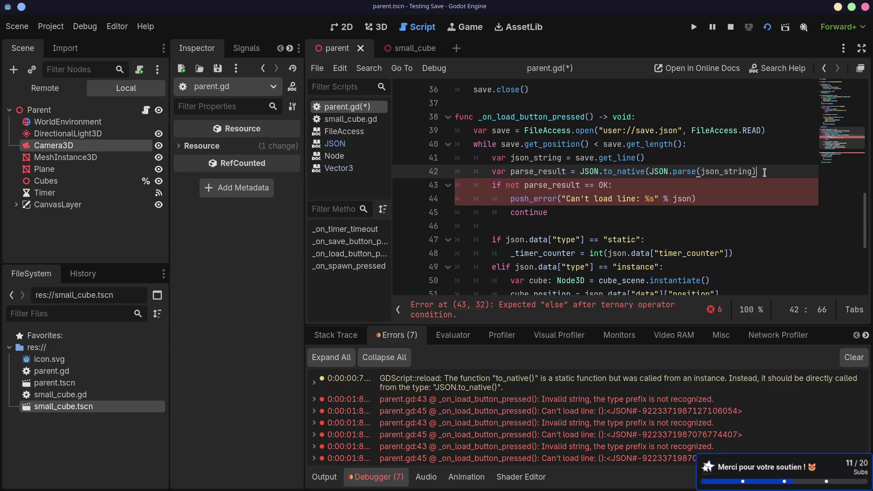
text())
key(ctrl+s)
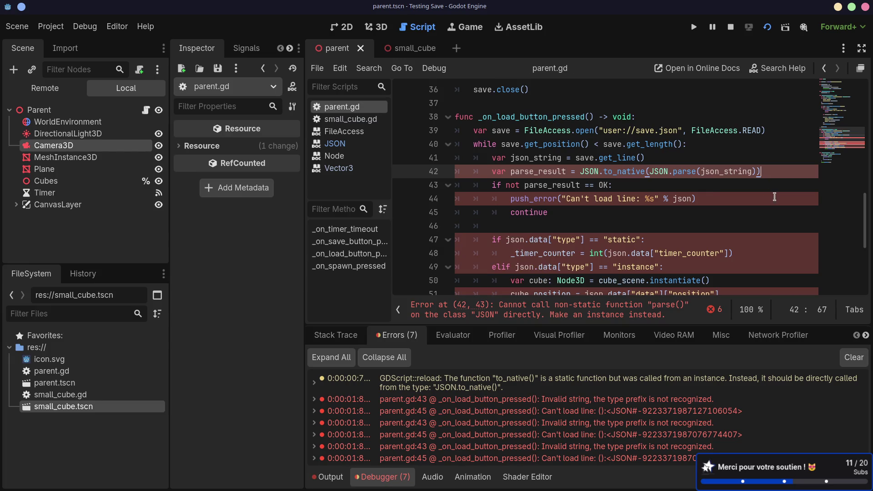
- Bring the Firefox forum thread on JSON to_native back into view
click(674, 210)
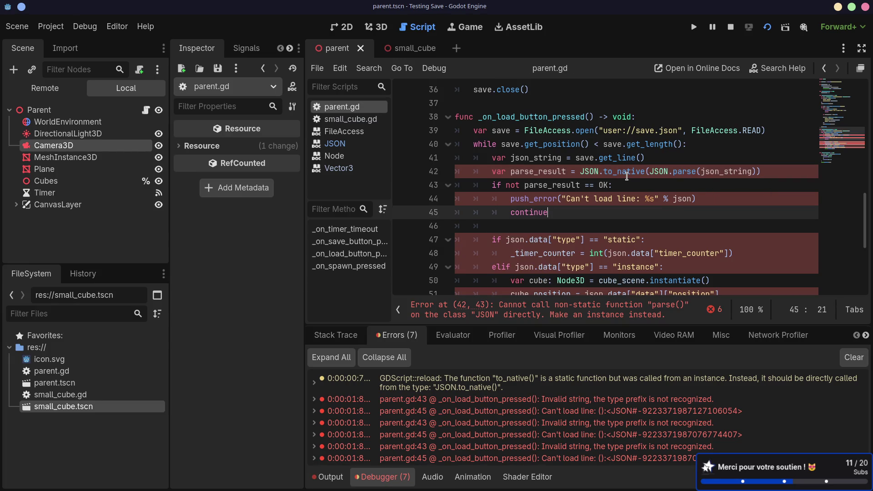
mouse_move(604, 176)
key(alt+Tab)
key(alt+Tab)
key(alt+shift+Tab)
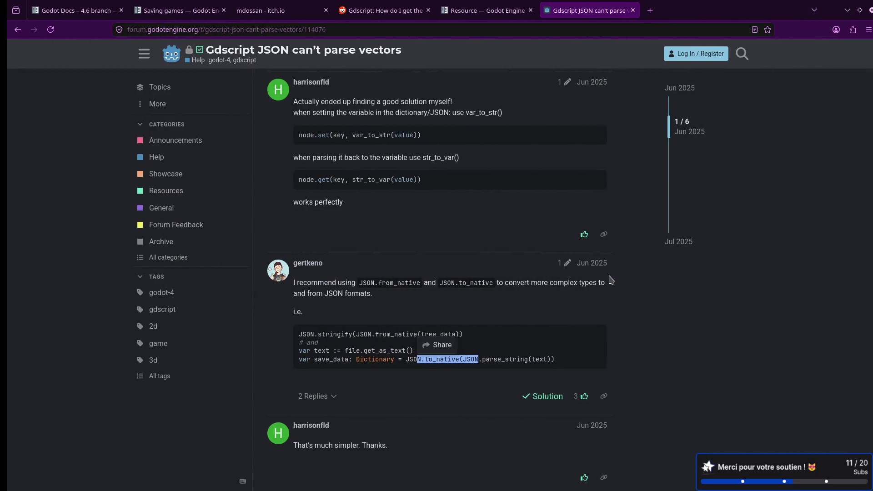
key(alt+Tab)
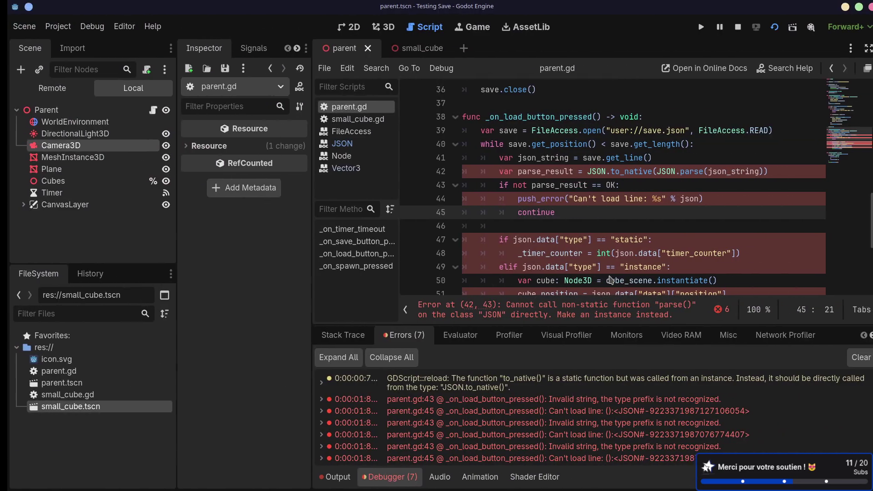
- Change JSON.parse to JSON.parse_string on line 42 and save
click(697, 171)
text(_string)
click(610, 212)
key(ctrl+s)
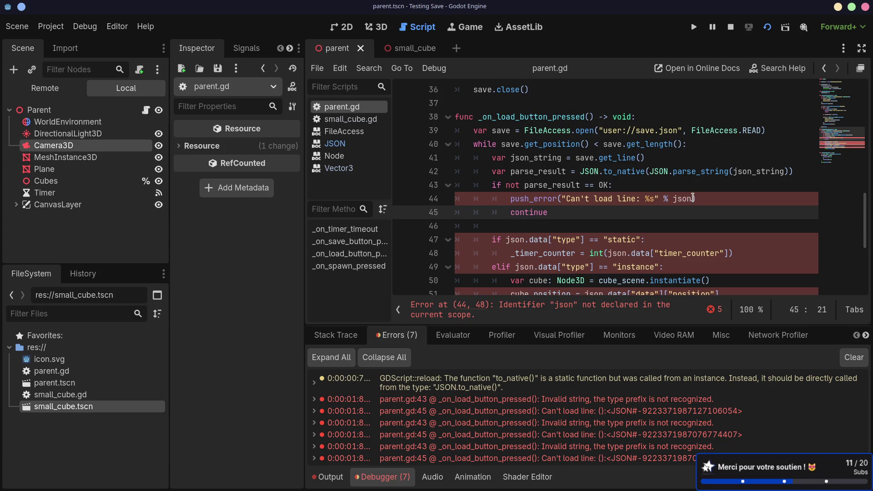
- Strip the '% json' argument from the error message and rename parse_result to json, then save
drag(692, 198, 659, 199)
key(BackSpace)
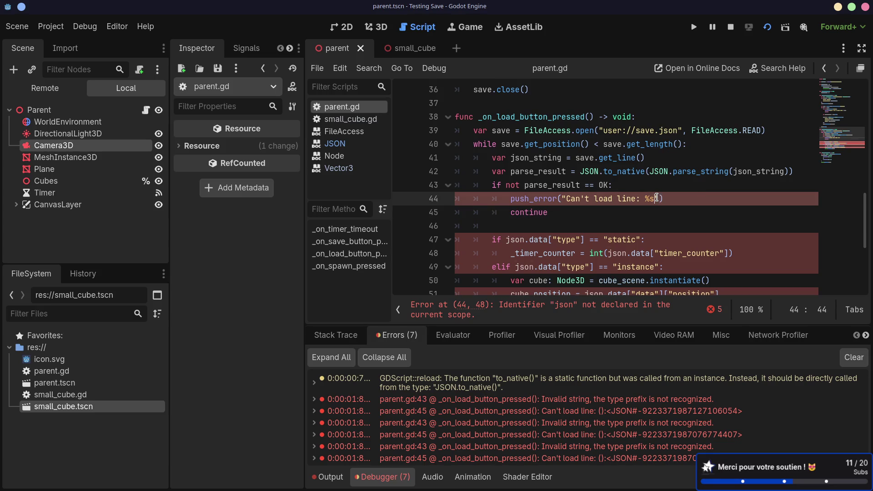
key(BackSpace)
key(BackSpace)
key(BackSpace)
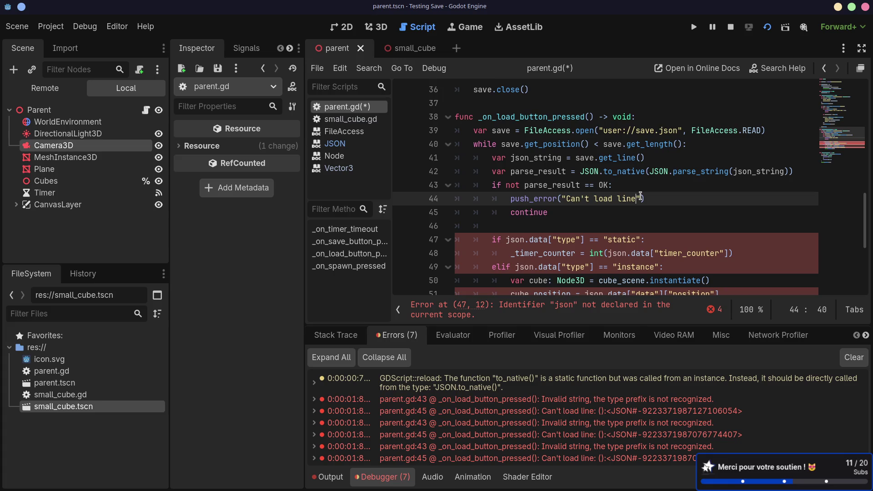
double_click(548, 170)
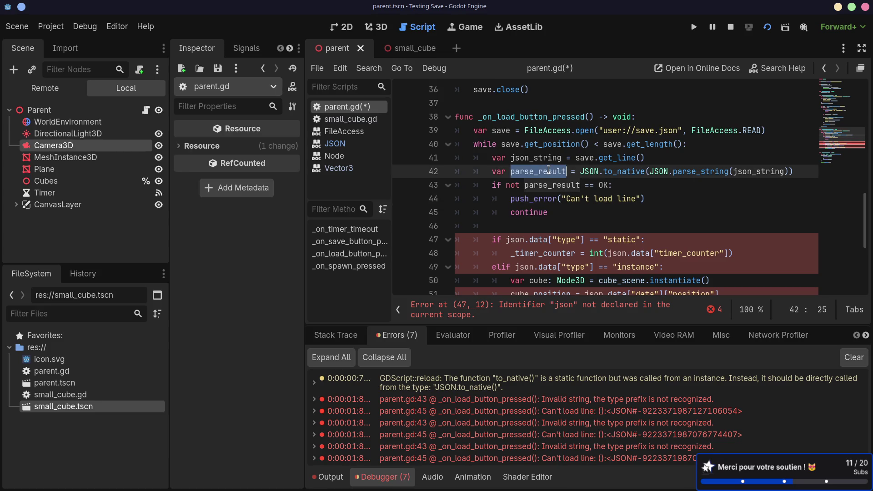
text(json)
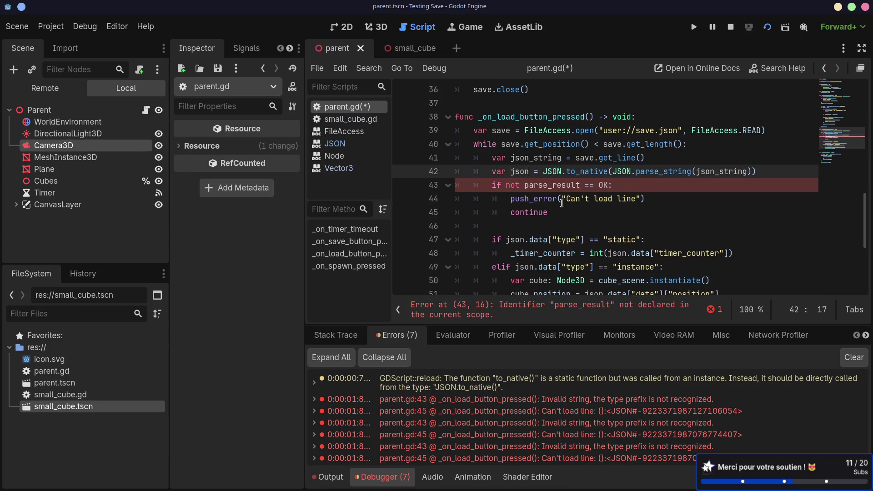
key(ctrl+s)
- Delete the if-not/push_error/continue parse-error check on lines 43–45
mouse_move(552, 212)
mouse_down()
mouse_move(477, 205)
mouse_move(439, 189)
mouse_up()
key(BackSpace)
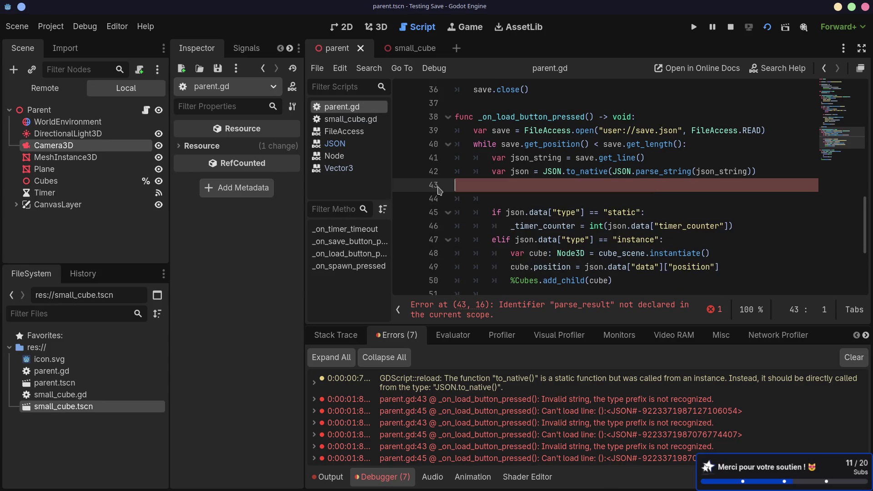
key(BackSpace)
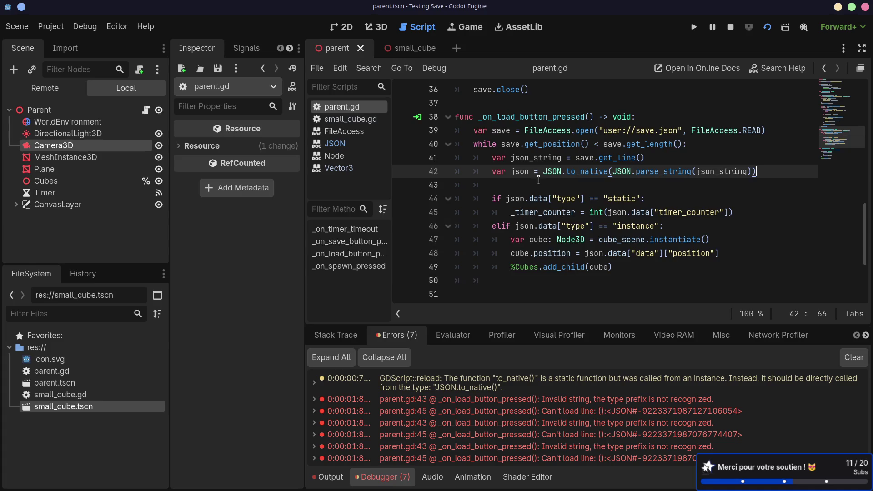
double_click(519, 171)
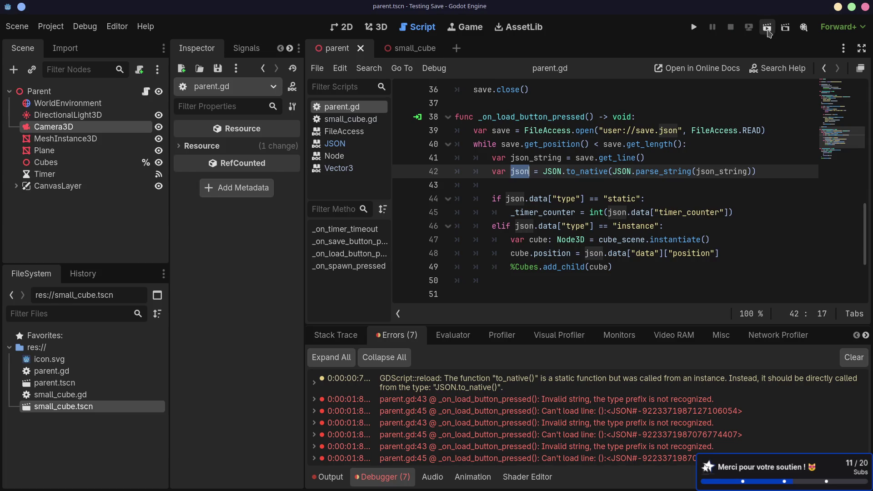
- Run the scene and try loading the saved data
click(766, 27)
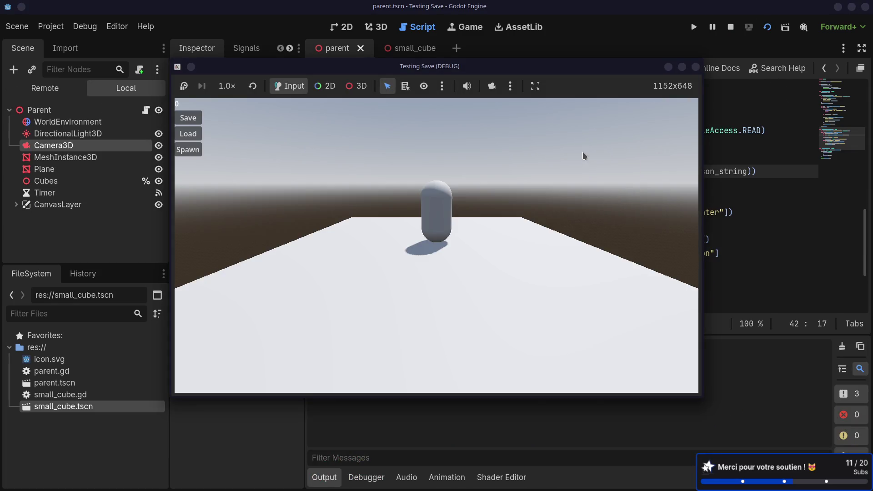
click(192, 137)
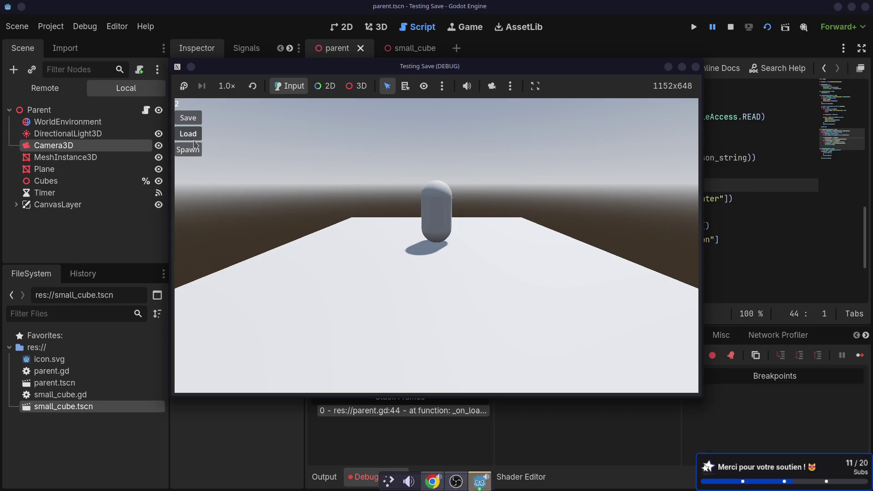
click(402, 434)
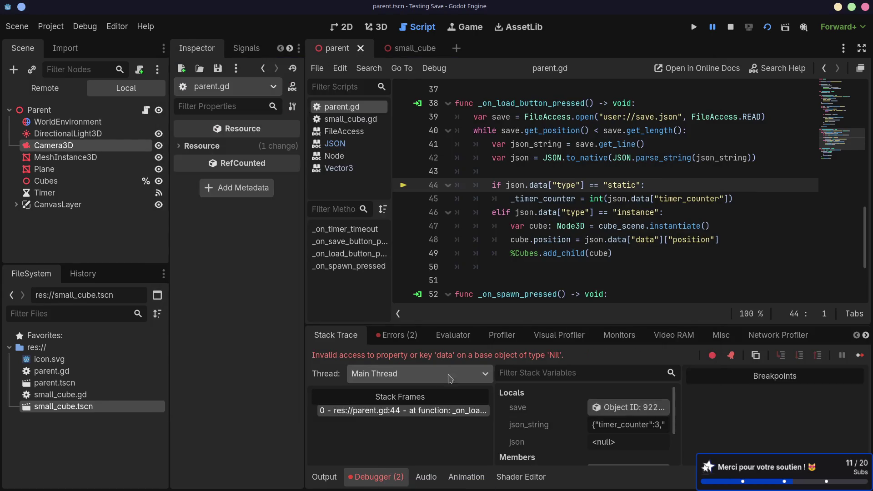
- Remove .data from the type, timer_counter, instance type and position lookups on lines 44–48, and save
double_click(546, 187)
key(BackSpace)
key(BackSpace)
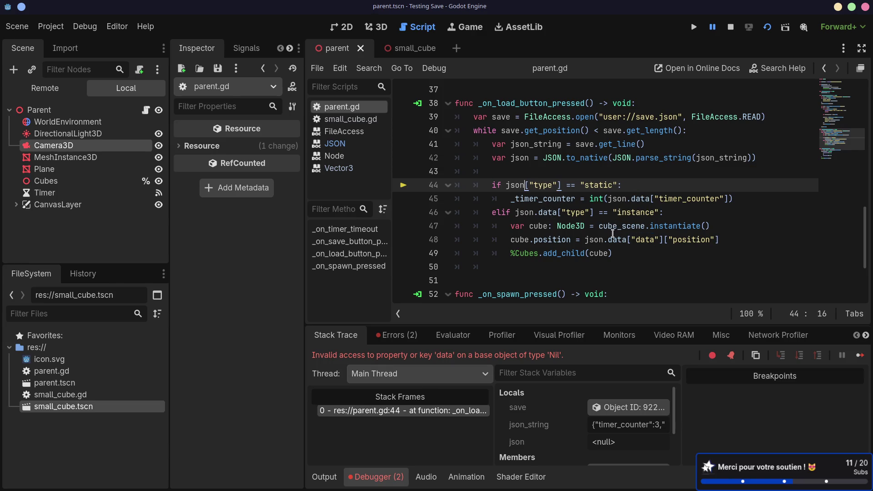
double_click(636, 198)
key(BackSpace)
key(BackSpace)
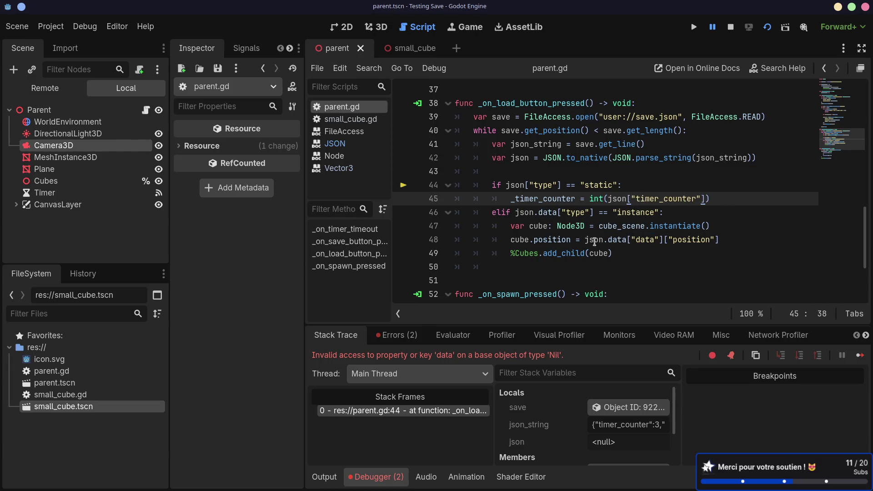
double_click(545, 213)
key(BackSpace)
key(BackSpace)
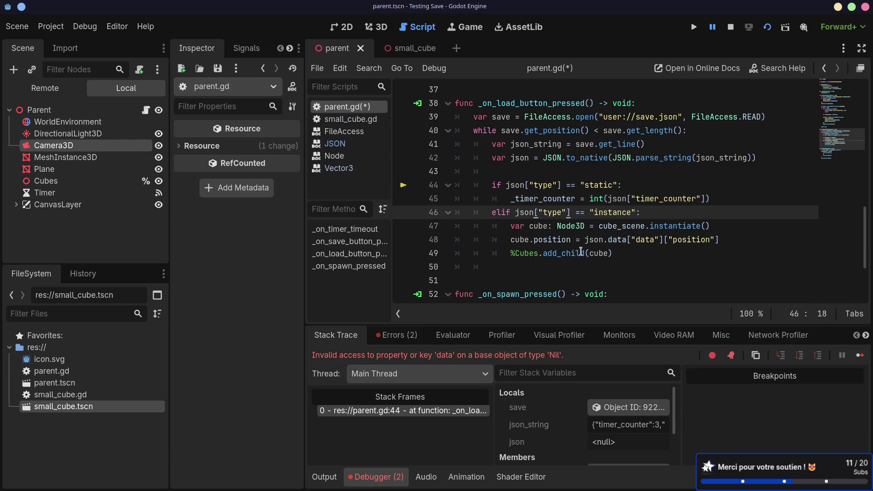
double_click(611, 239)
key(BackSpace)
key(BackSpace)
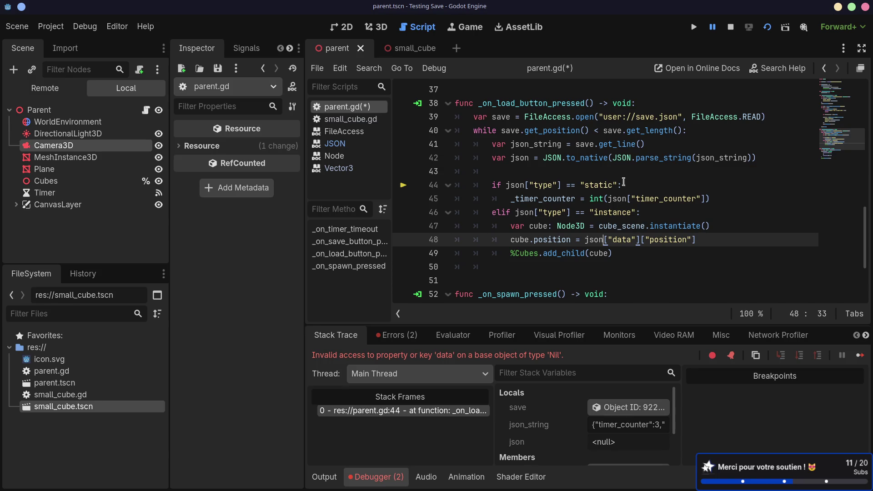
click(632, 186)
key(ctrl+s)
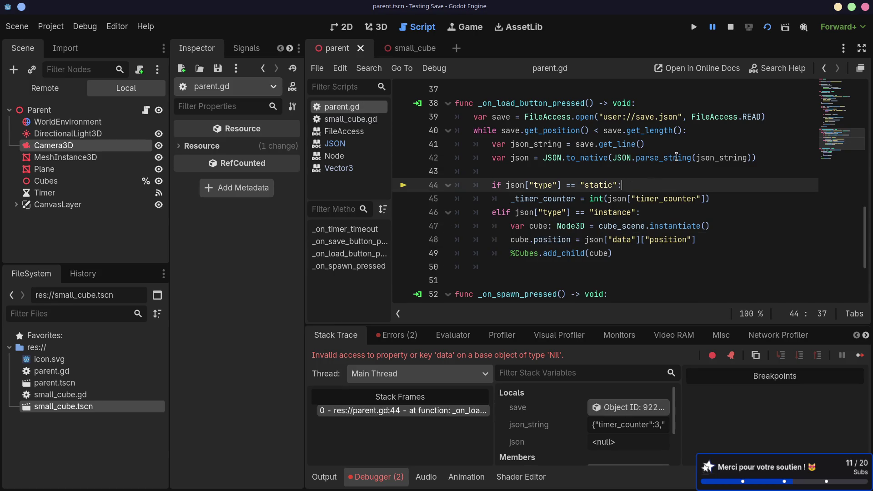
- Rerun the scene, load, and inspect the Locals and JSON.to_native docs showing json is null
click(767, 28)
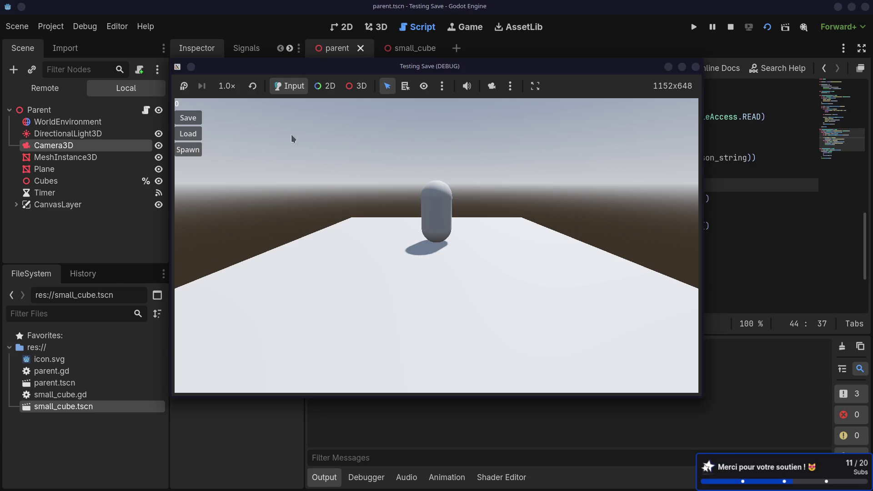
click(188, 134)
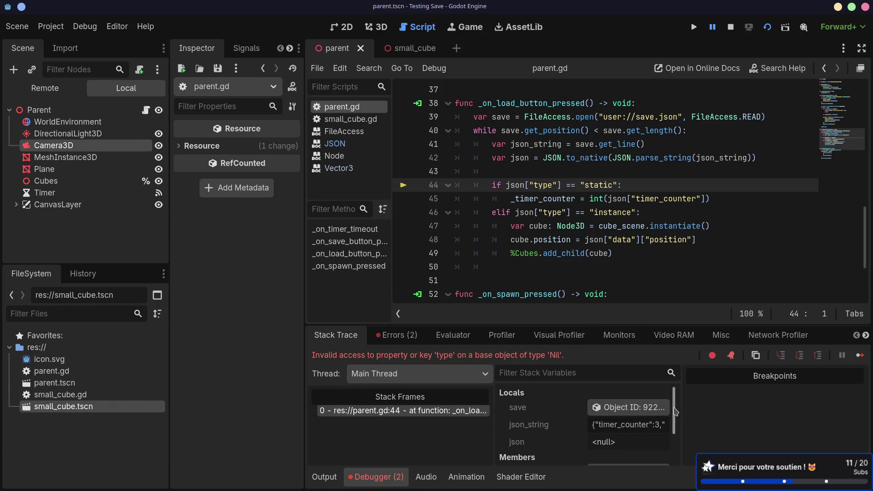
scroll(609, 406, down, 3)
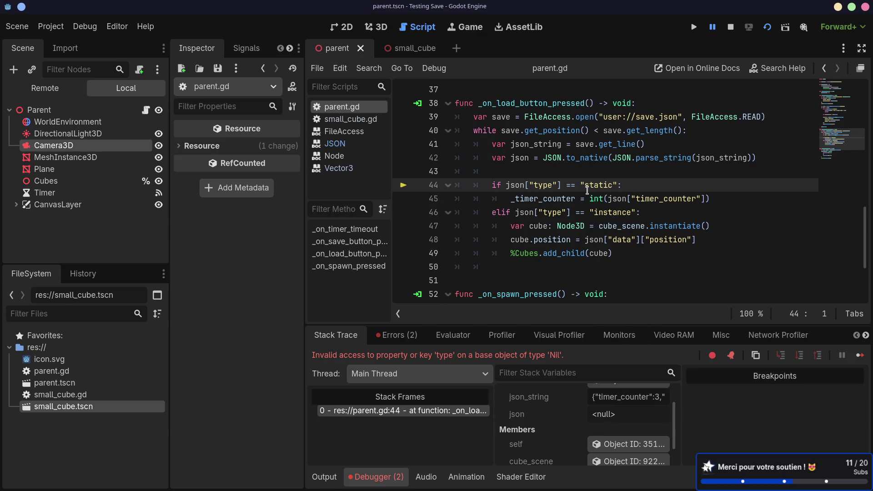
click(607, 155)
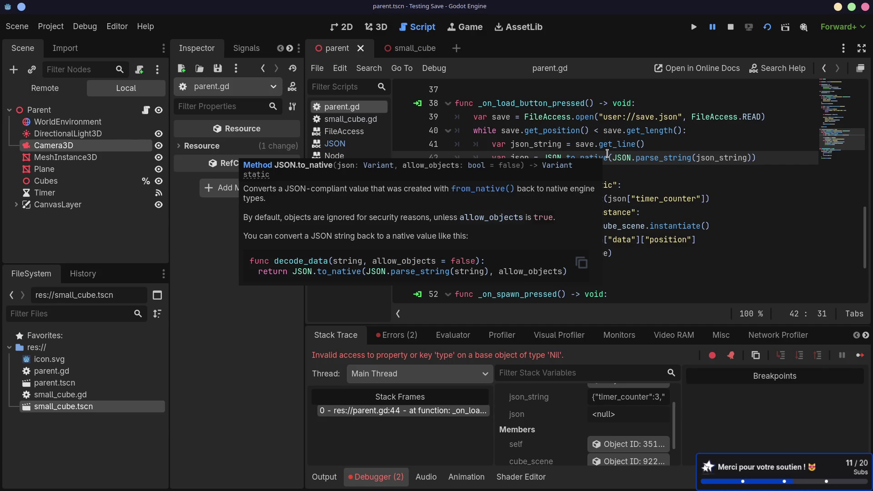
- Add a ', true' argument after parse_string(json_string) on line 42, rerun the scene, and load
click(753, 158)
text(, true)
click(767, 27)
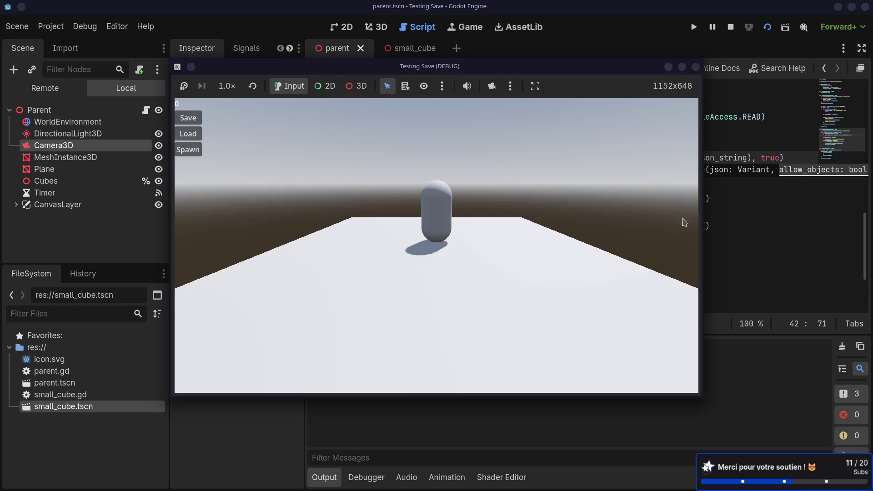
click(188, 134)
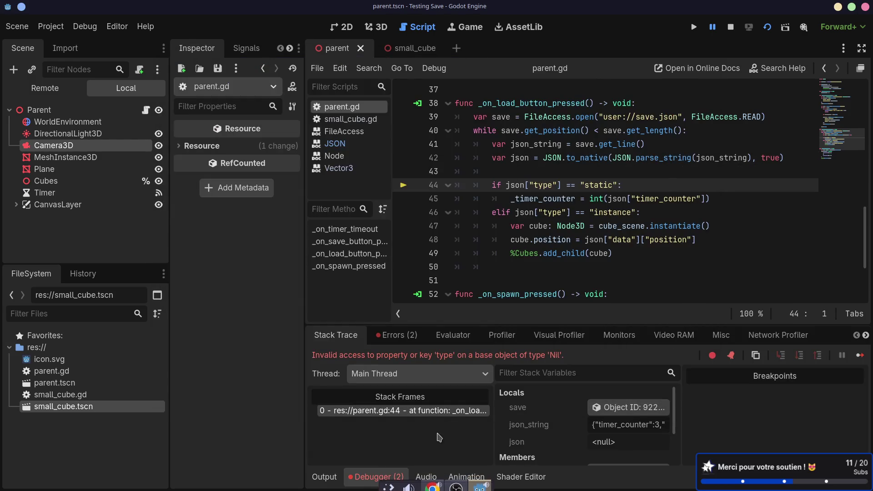
- Inspect the json_string value in the debugger Locals and review the JSON.to_native documentation
drag(681, 419, 810, 419)
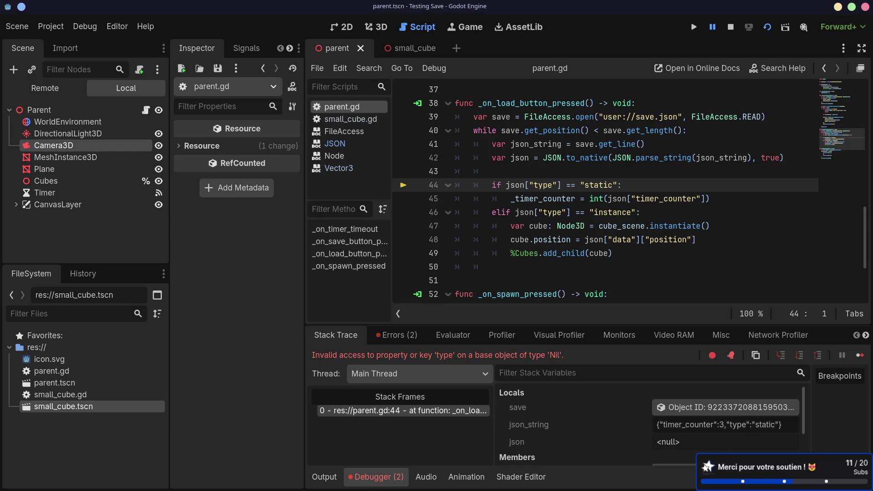
scroll(650, 425, down, 1)
click(673, 457)
drag(782, 409, 656, 409)
click(596, 169)
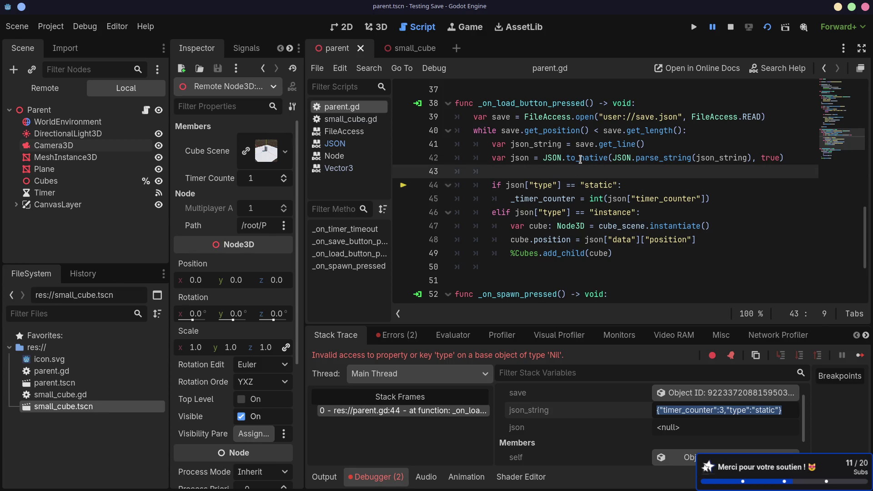
mouse_move(580, 163)
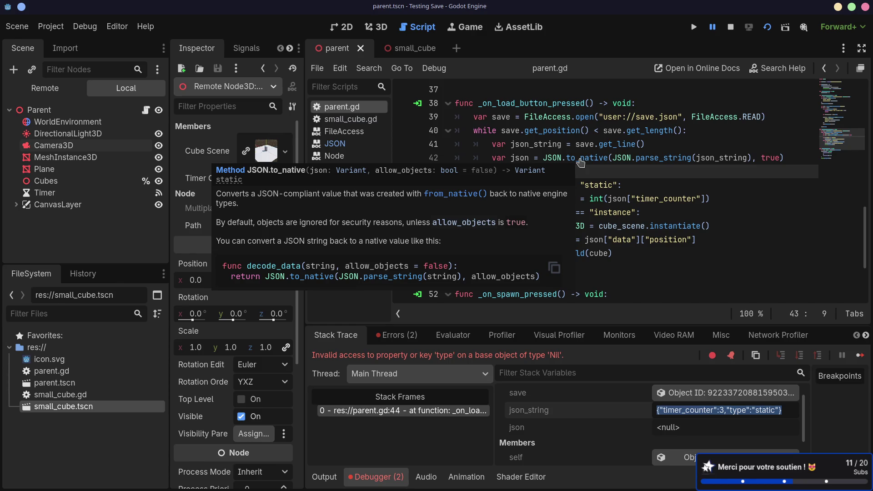
click(640, 194)
- Remove the JSON.to_native( wrapper and trailing true argument from line 42, then stop debugging
drag(616, 158, 544, 158)
key(BackSpace)
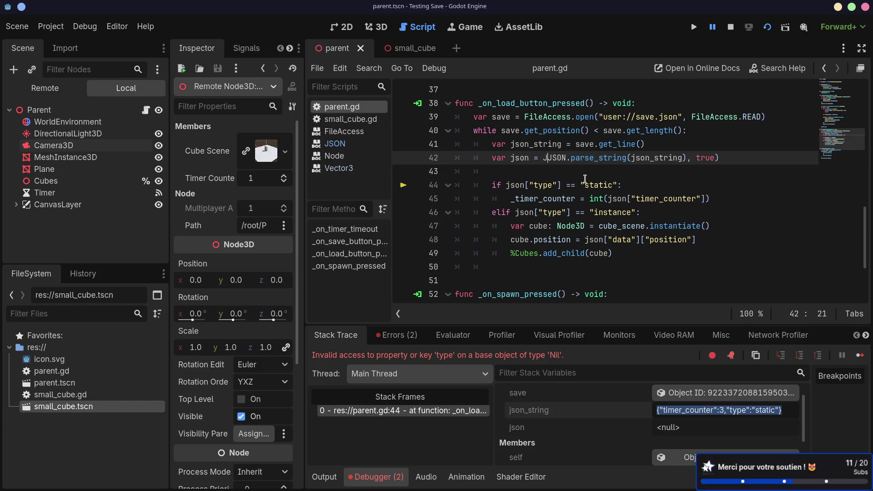
click(720, 158)
key(BackSpace)
key(BackSpace)
key(BackSpace)
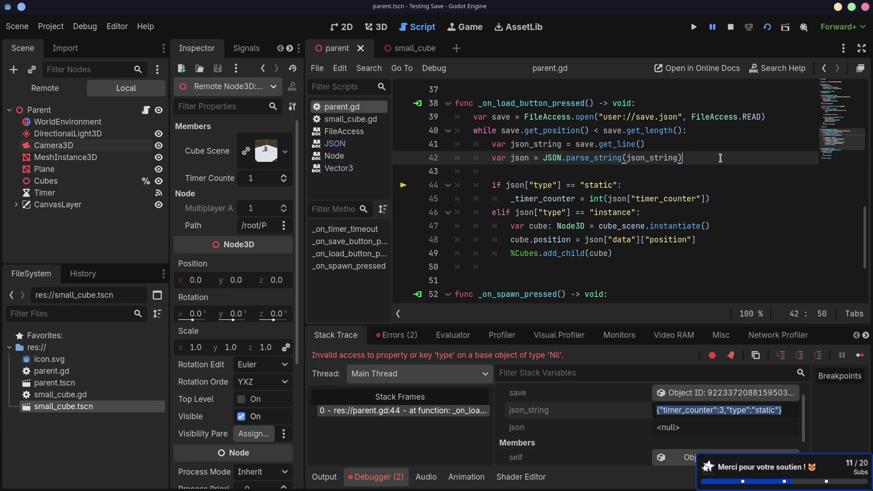
click(730, 27)
- Run the scene, load the save, spawn two cubes, then stop and rerun the game
click(767, 28)
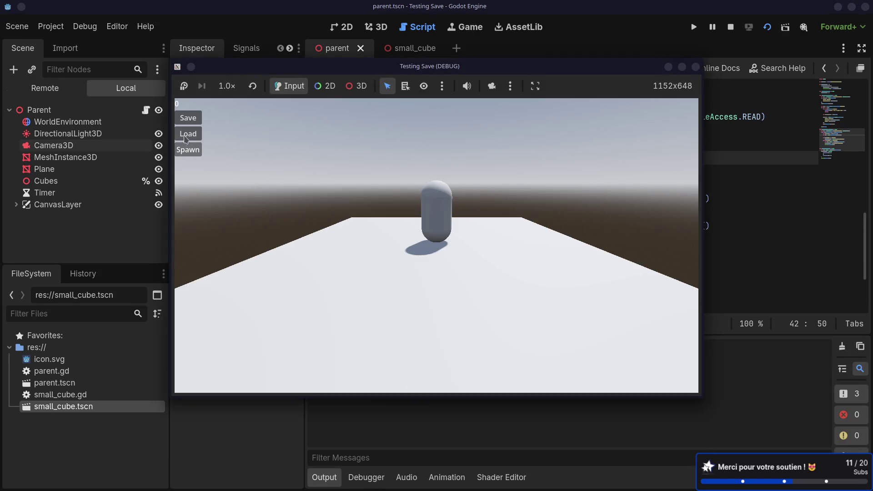
click(186, 140)
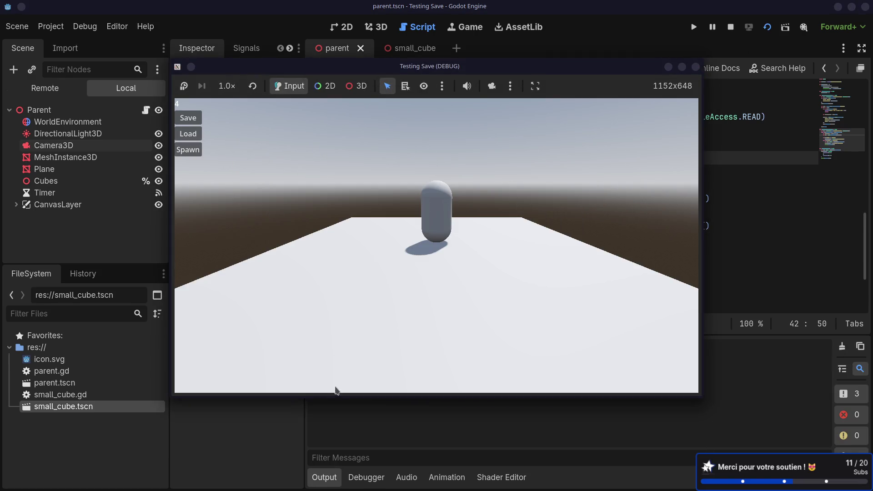
click(187, 138)
click(193, 153)
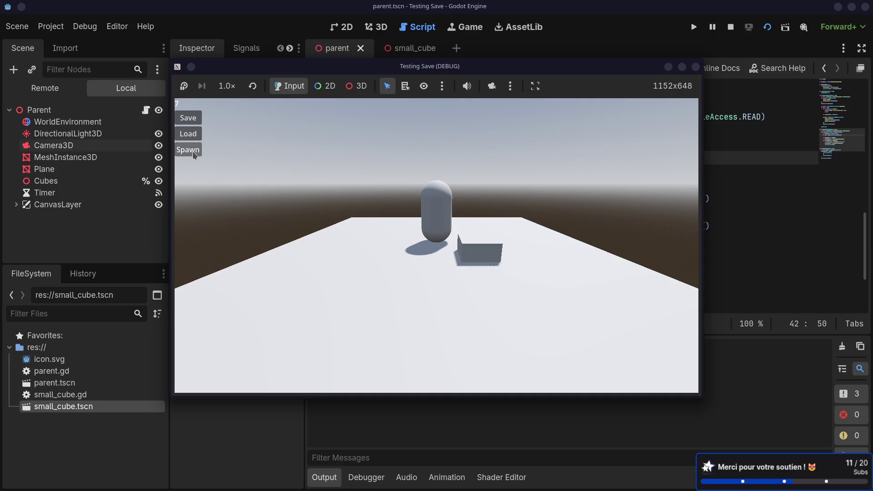
click(193, 153)
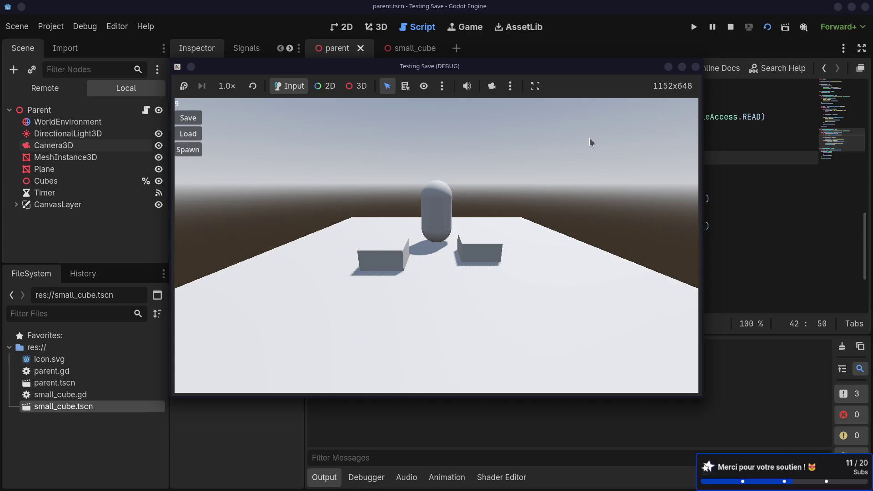
click(695, 66)
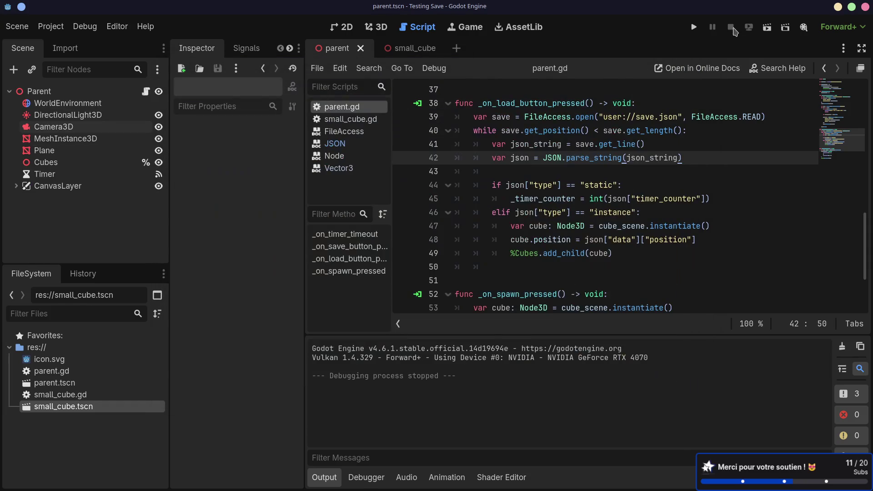
click(767, 29)
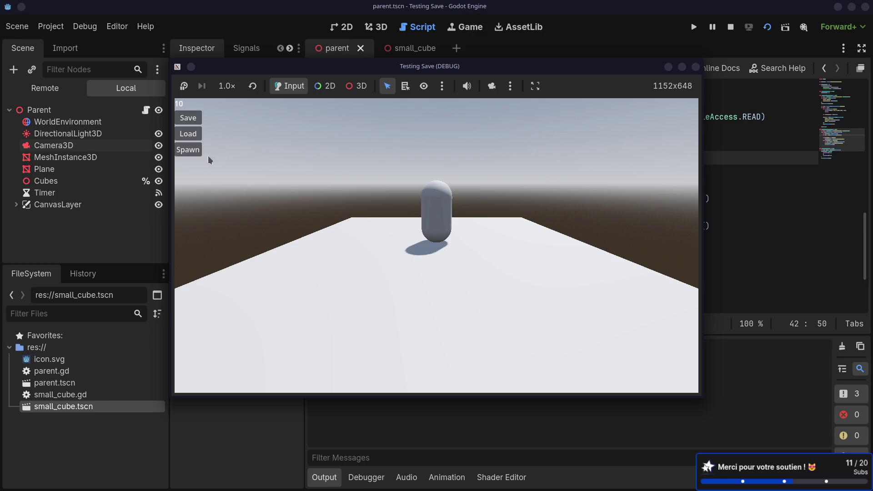
key(F8)
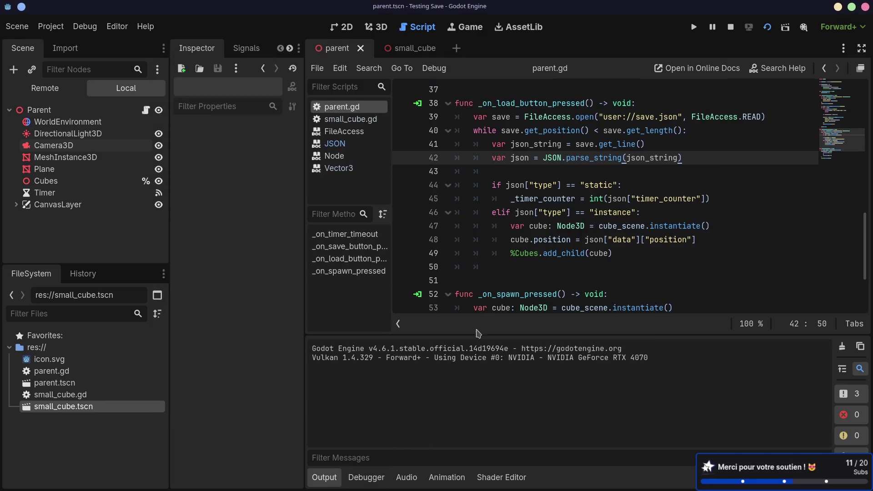
- Set line 48 to cube.position = JSON.to_native(json["data"]["position"]), save, and restart the scene with F8/F6
scroll(522, 268, down, 2)
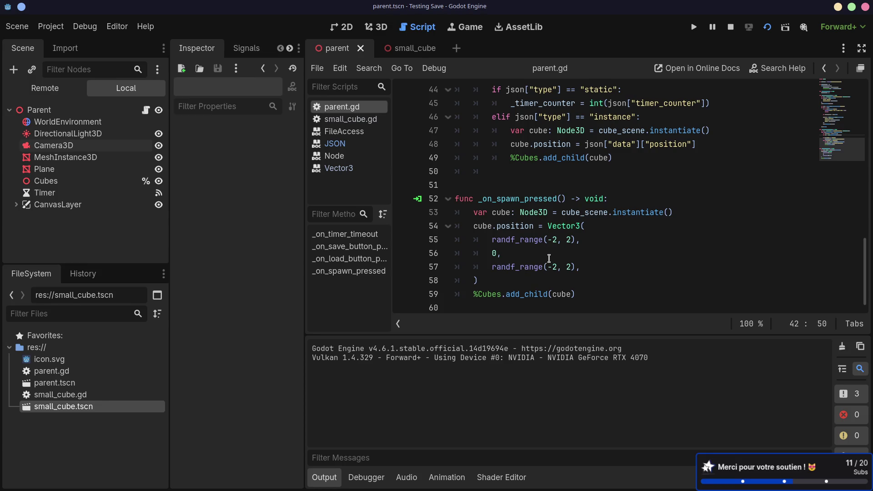
scroll(549, 258, up, 2)
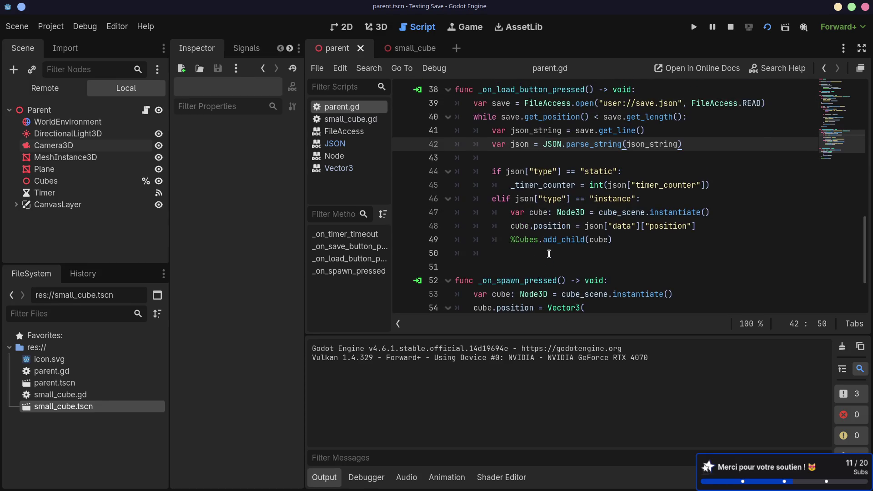
double_click(551, 226)
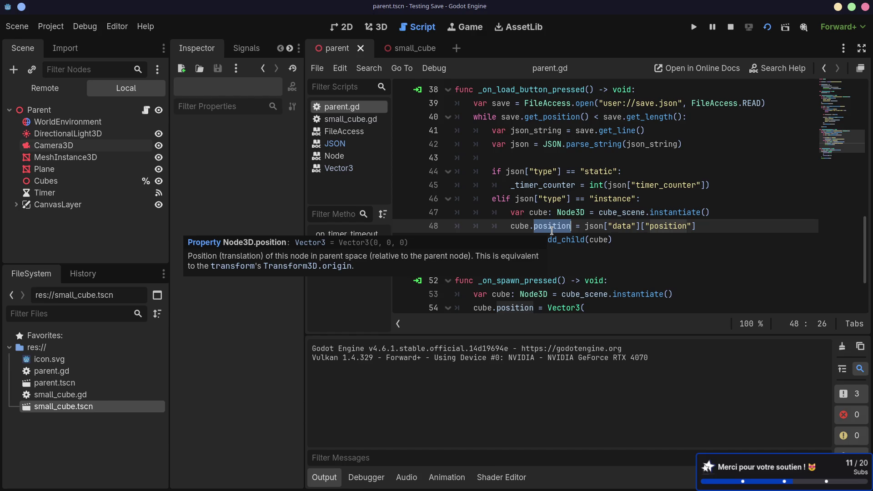
click(585, 227)
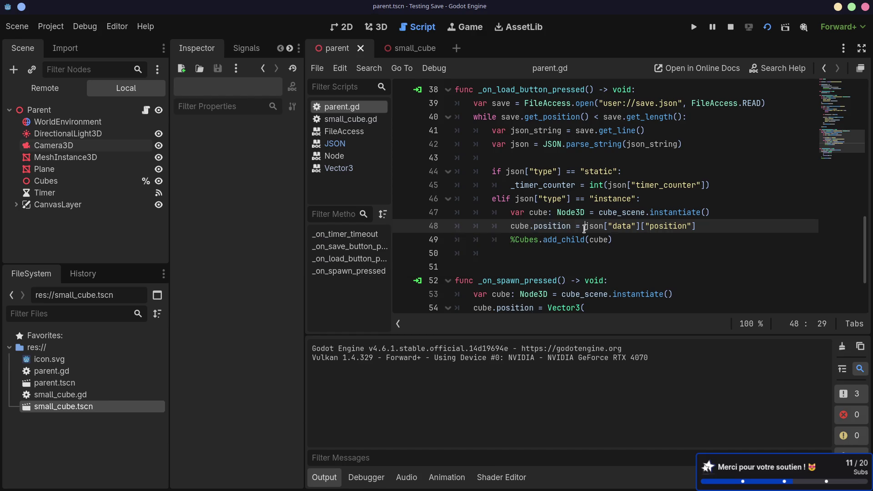
text(VeON.to)
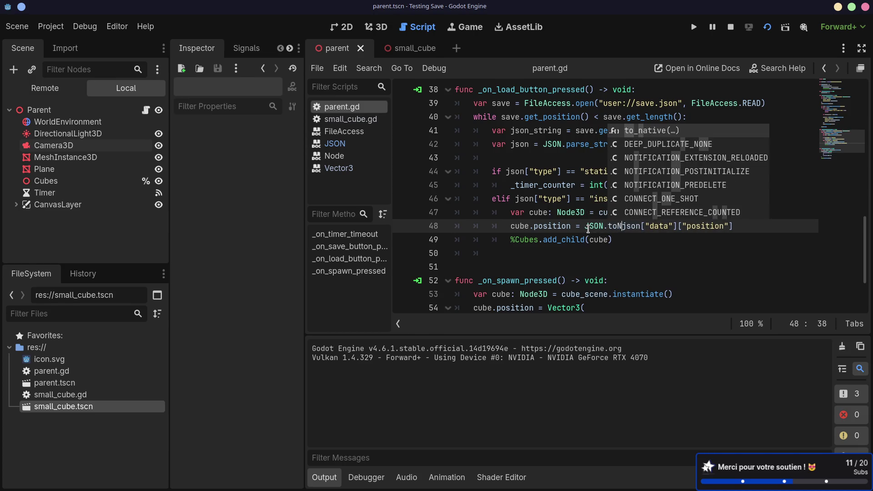
text(_n)
key(Tab)
key(Delete)
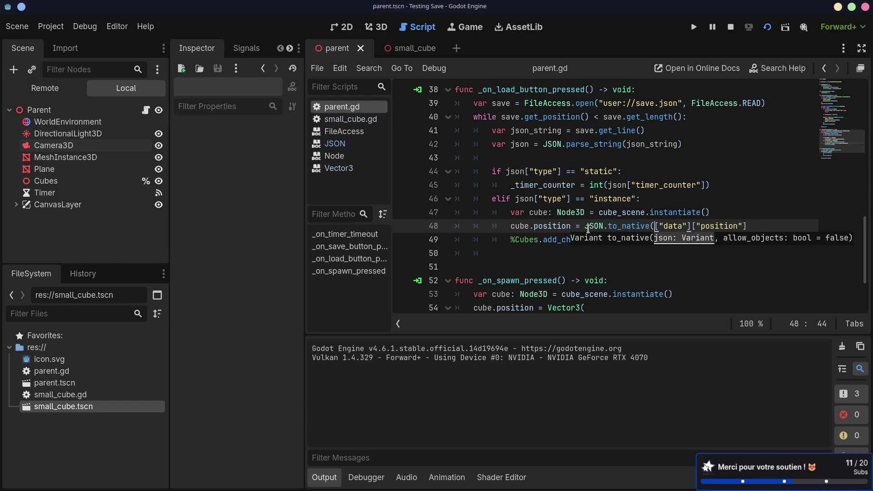
text(json)
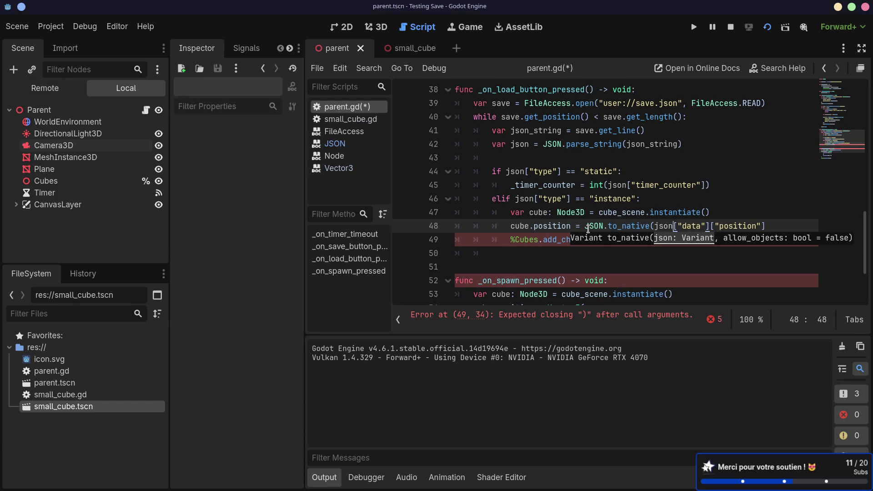
click(779, 227)
text())
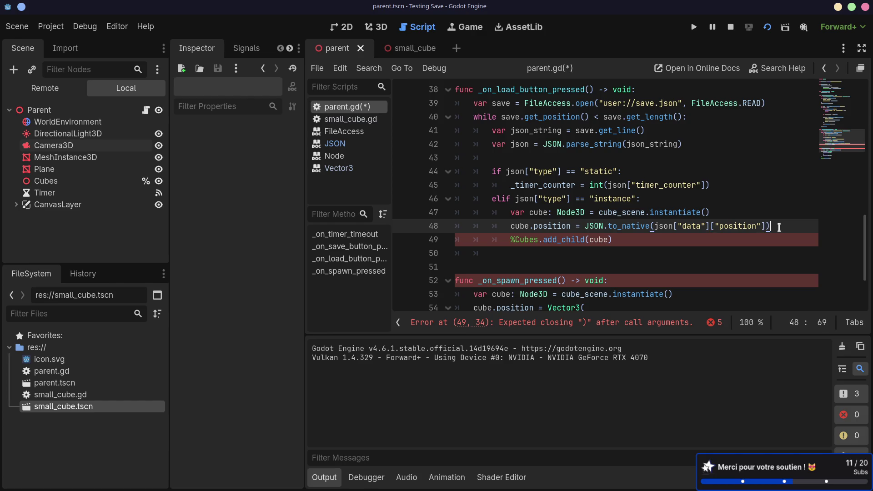
key(ctrl+s)
key(Down)
key(F8)
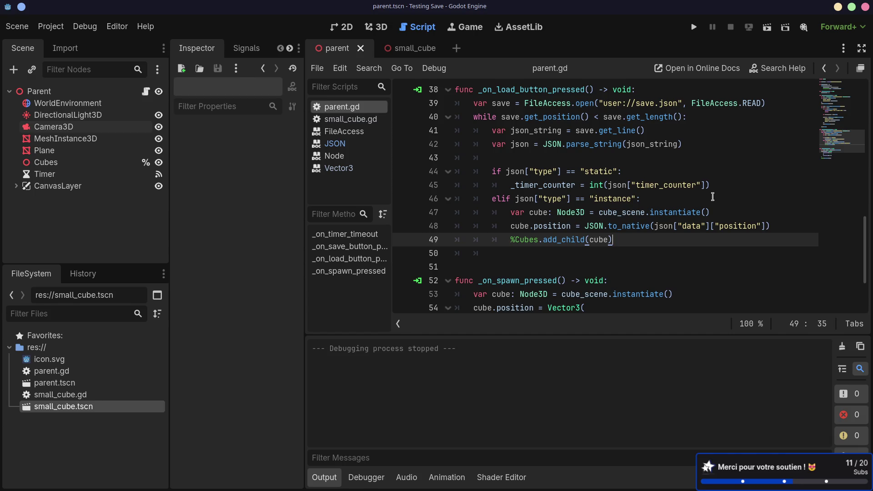
key(F6)
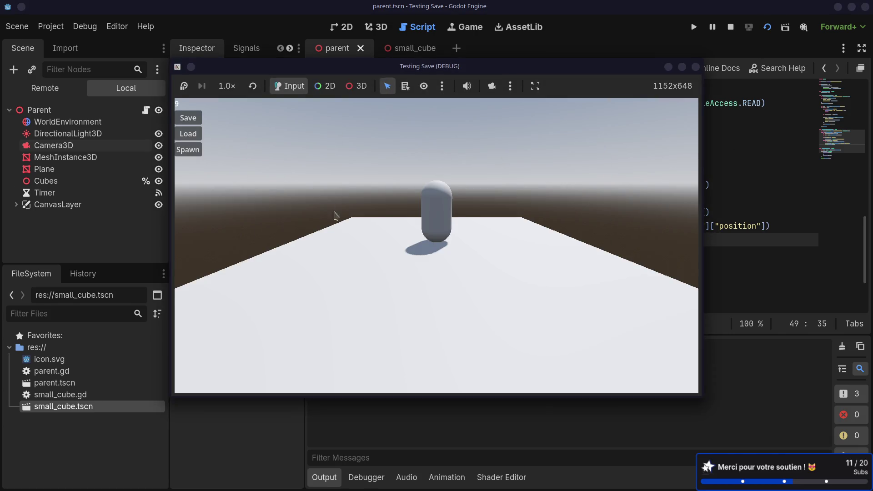
- Load the saved game state in the running game and move its window aside
click(195, 137)
mouse_move(448, 73)
mouse_down()
mouse_move(339, 57)
mouse_move(554, 97)
mouse_up()
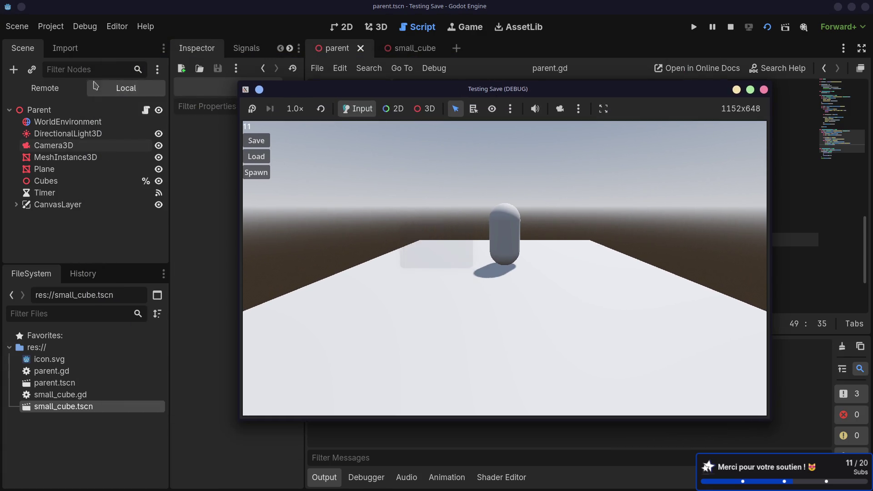
click(101, 106)
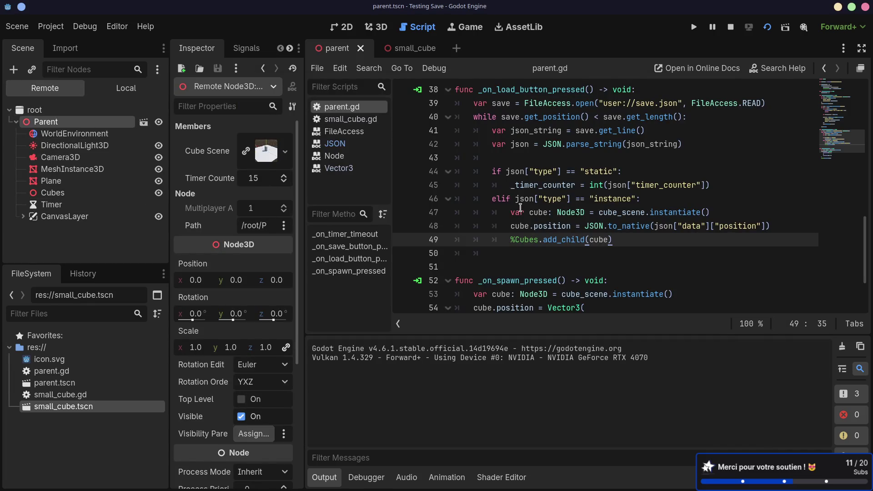
- Rerun cat save.json in the terminal, showing timer_counter 9 and two cubes with Vector3 positions
key(alt+Tab)
key(Up)
key(Up)
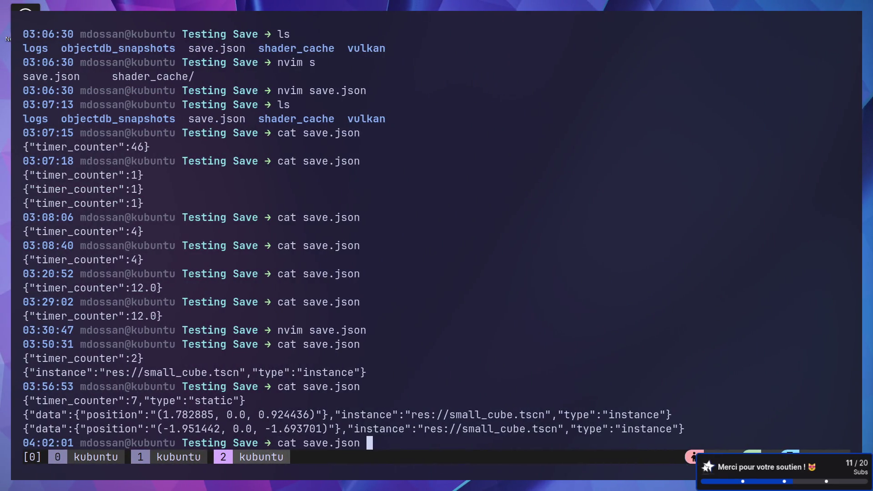
key(Up)
key(Return)
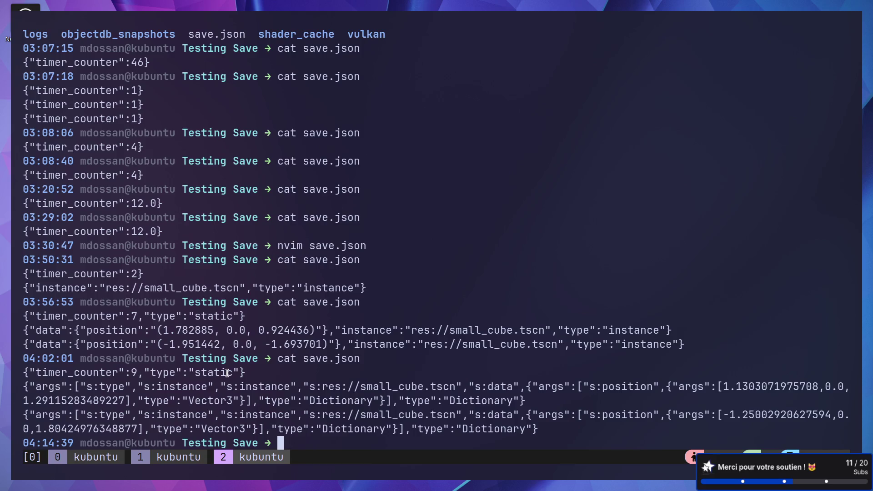
- Copy the saved timer_counter line and return to the save loop in parent.gd
mouse_move(26, 371)
mouse_down()
mouse_move(178, 378)
mouse_move(283, 368)
mouse_up()
key(alt+Tab)
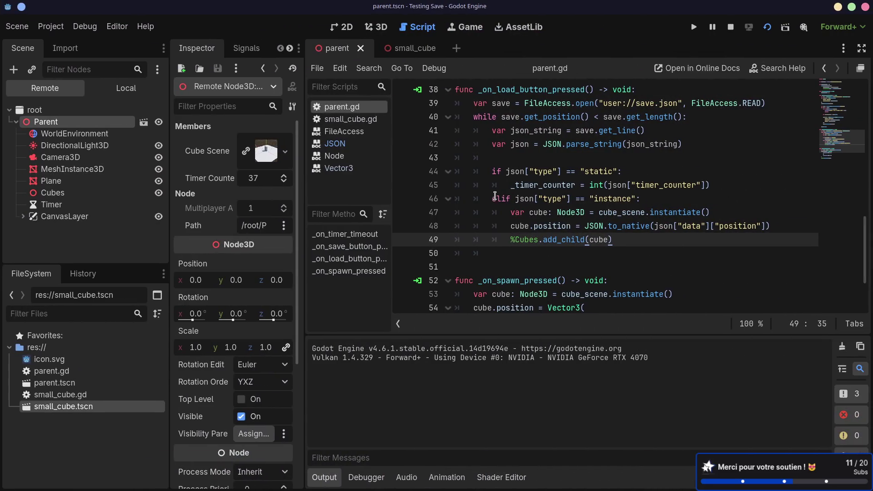
click(515, 187)
key(Down)
scroll(515, 187, up, 5)
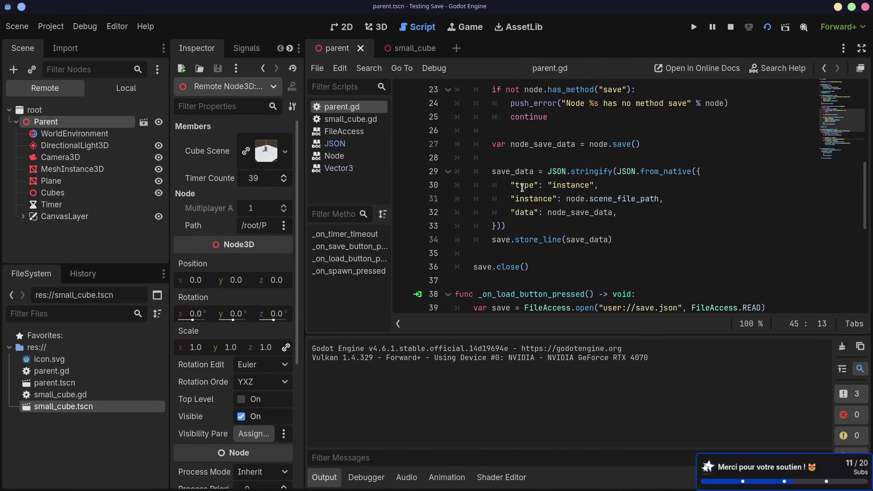
scroll(524, 188, up, 1)
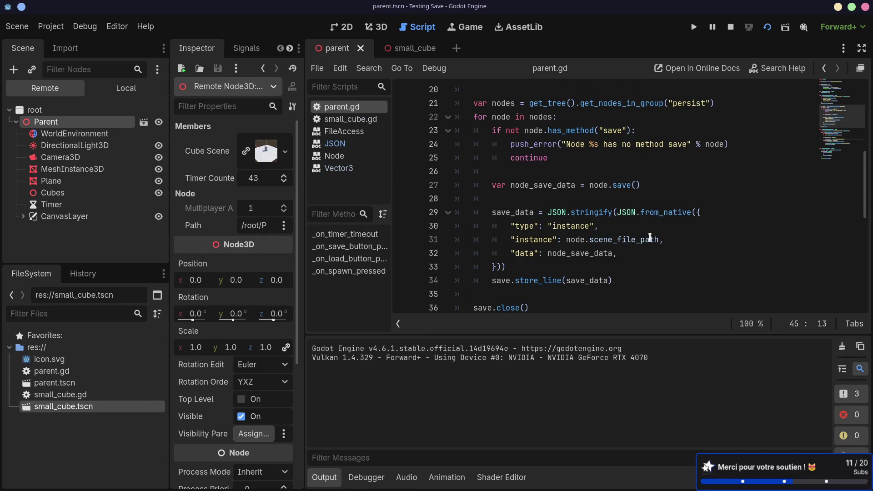
mouse_move(650, 238)
- Wrap node_save_data on line 32 in JSON.from_native(...)
click(554, 252)
text(JSON.from_native()
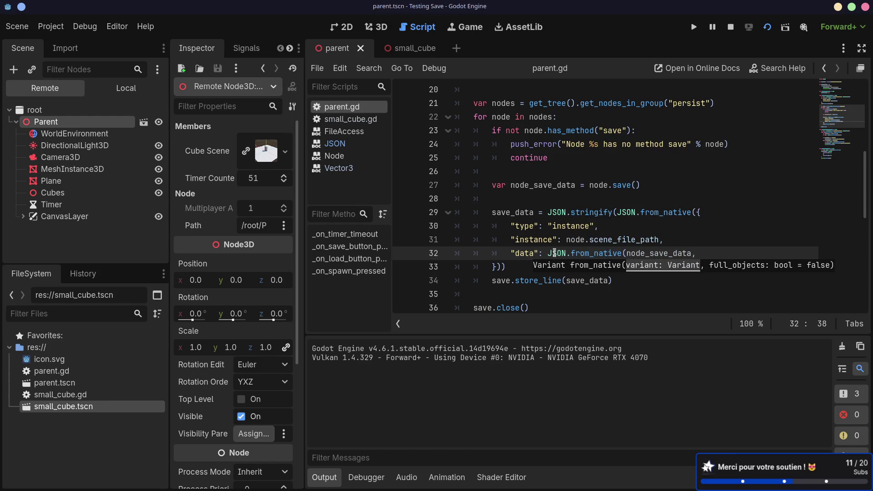
click(691, 252)
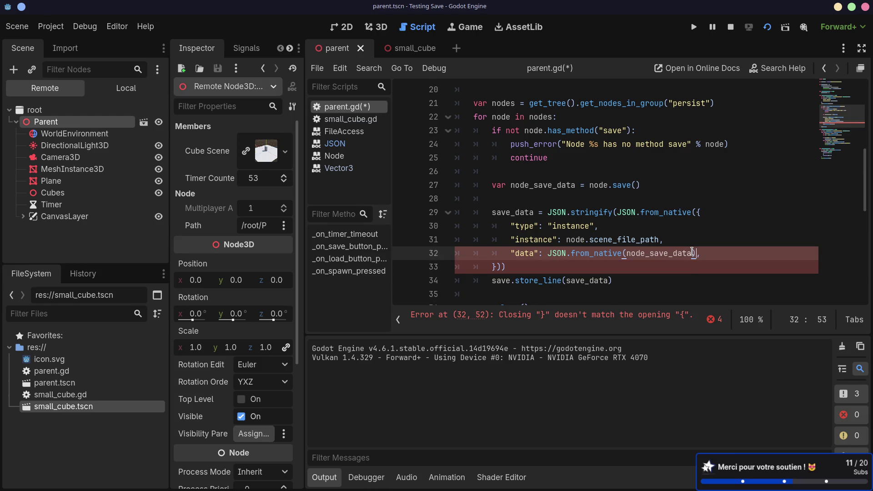
text())
- Remove the outer JSON.from_native call on line 29, fix the closing brackets, and stop the game
drag(696, 212, 621, 212)
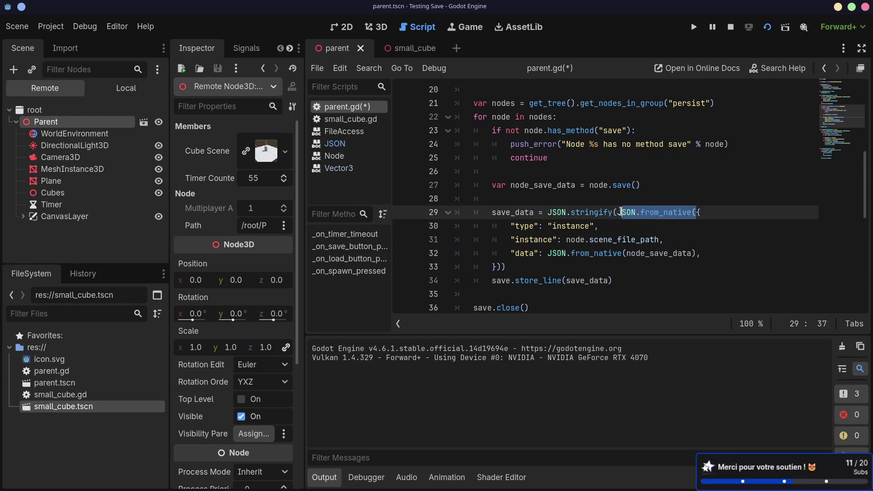
key(BackSpace)
key(BackSpace)
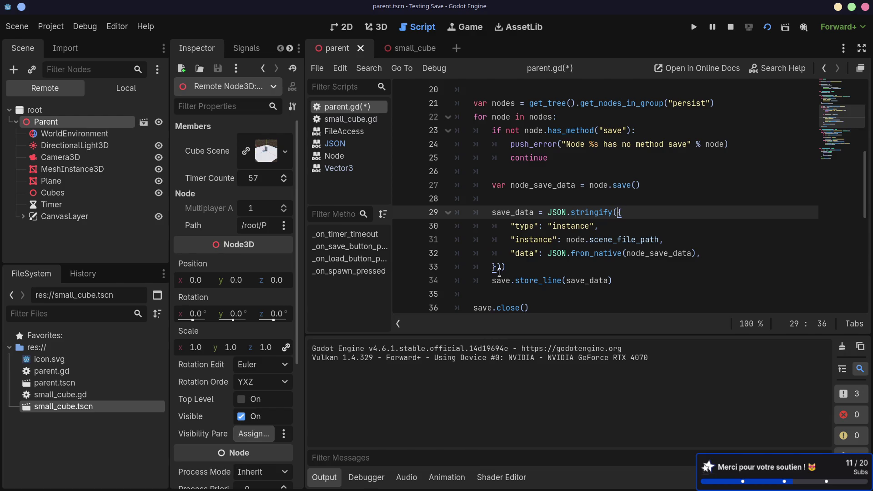
click(507, 266)
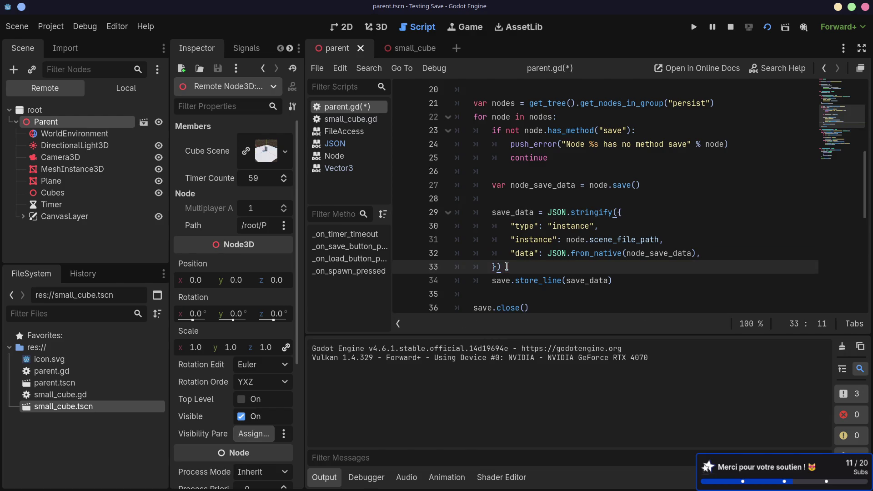
click(767, 26)
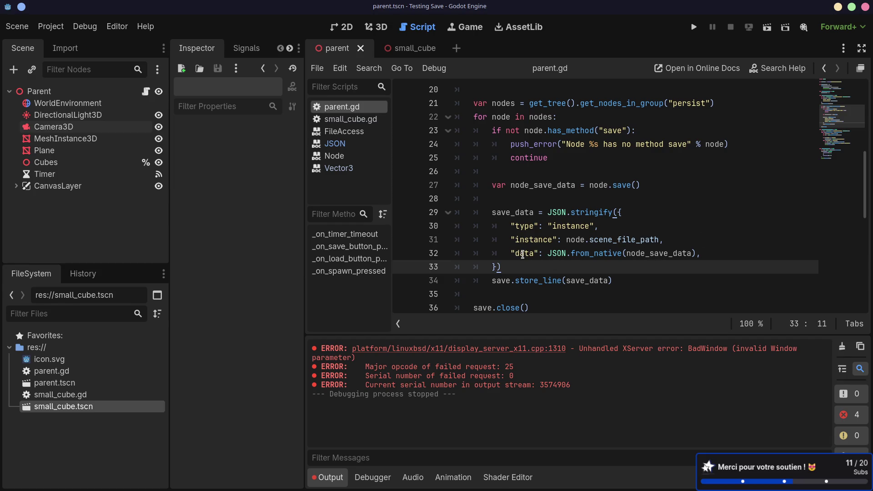
- Run the current scene and spawn a cube in the game
click(767, 27)
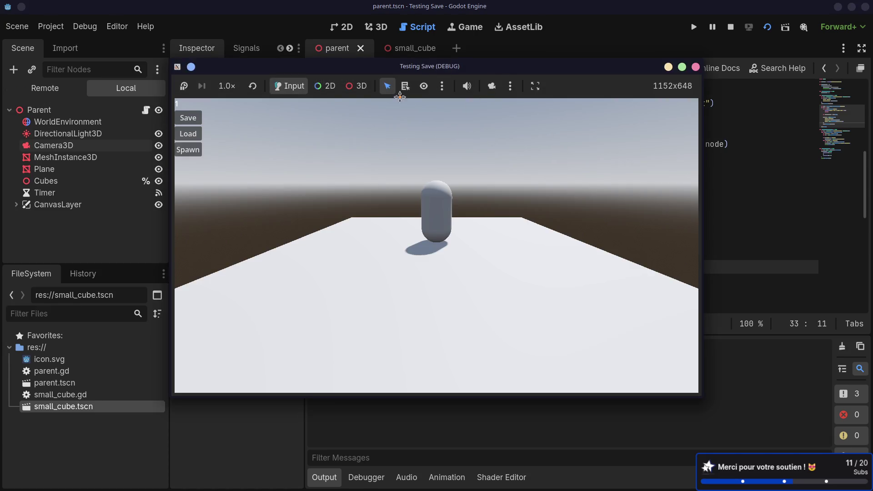
mouse_move(517, 62)
mouse_down()
mouse_move(356, 107)
mouse_move(551, 70)
mouse_move(536, 70)
mouse_up()
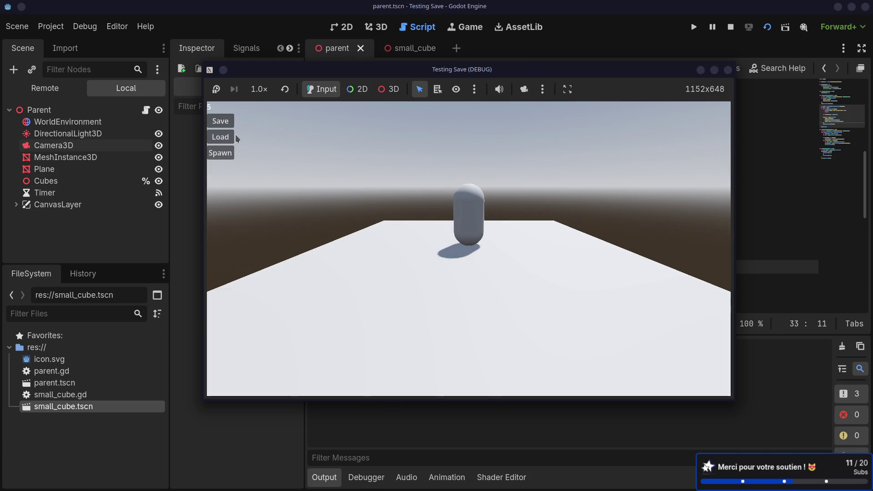
click(223, 154)
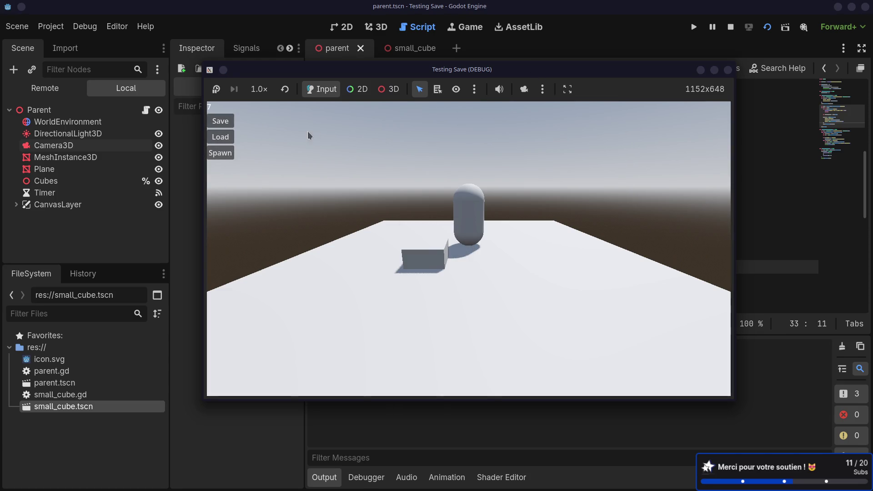
- Relaunch the game and load the save, which breaks at parent.gd line 48 in the Debugger
click(728, 69)
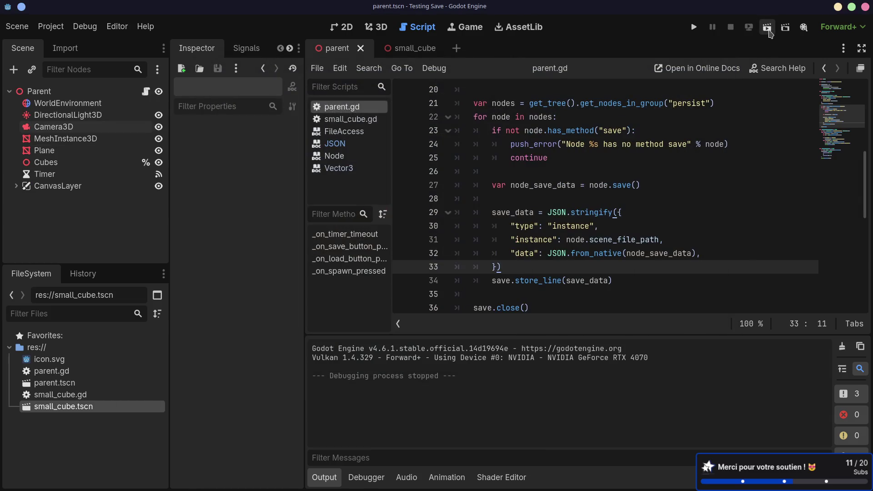
click(767, 27)
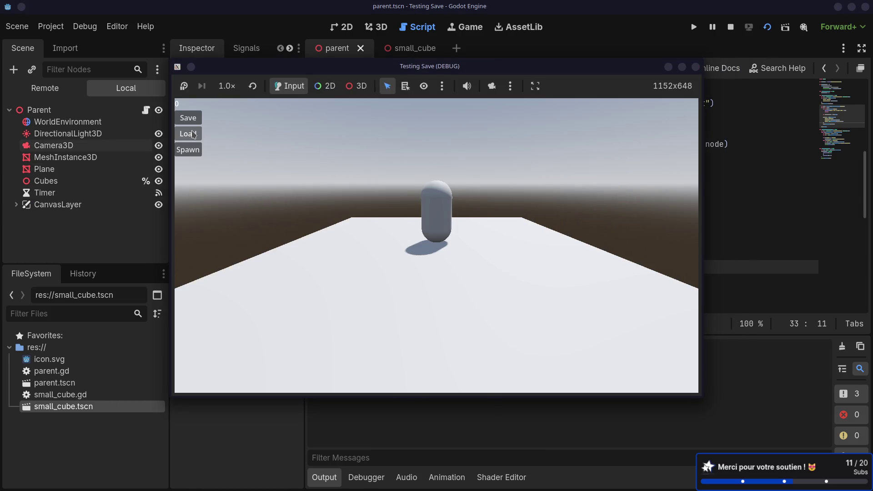
click(194, 134)
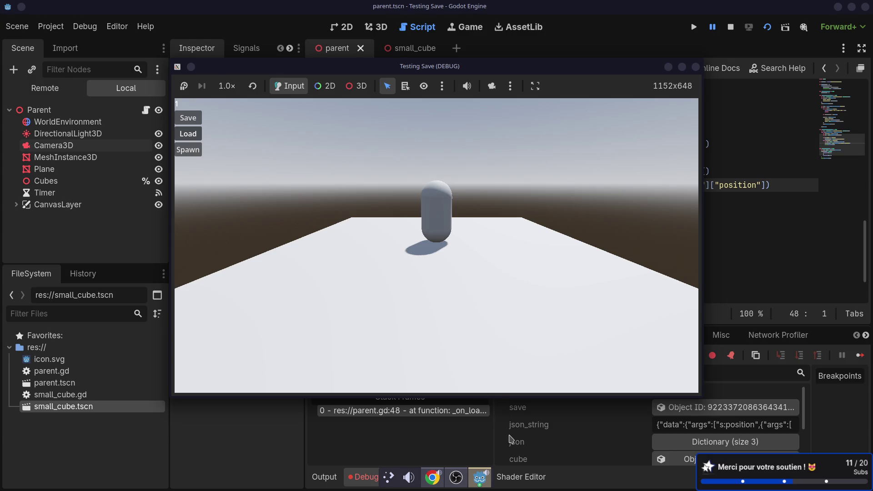
click(512, 439)
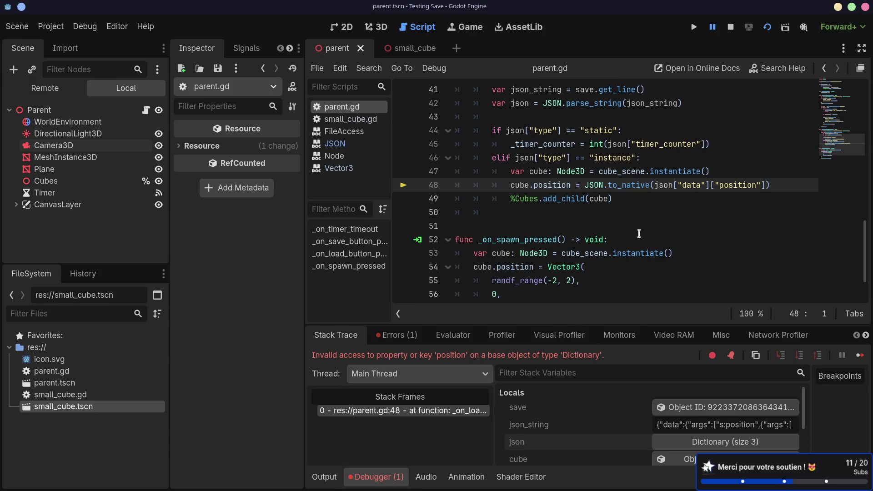
drag(656, 187, 590, 185)
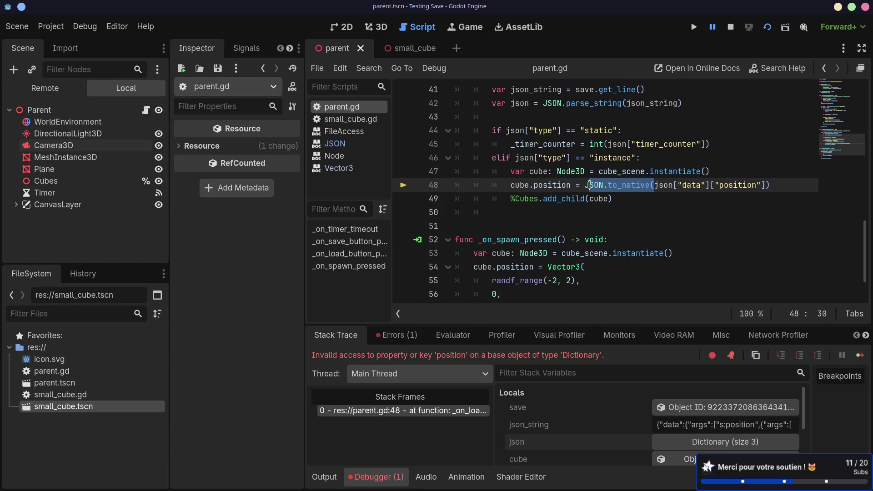
scroll(637, 430, down, 1)
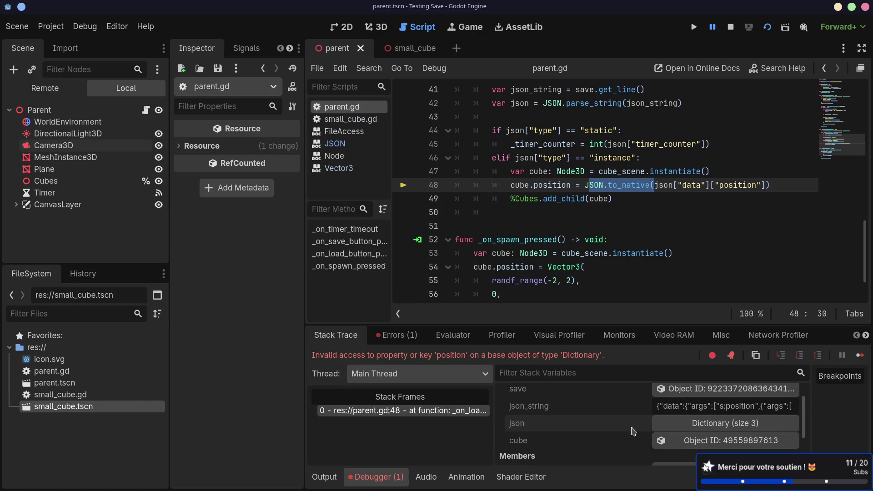
click(690, 429)
scroll(639, 423, down, 3)
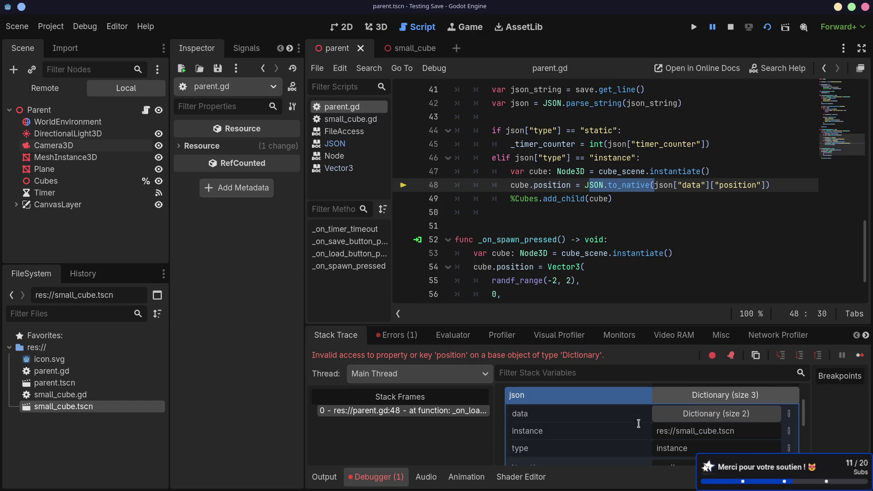
scroll(638, 423, down, 3)
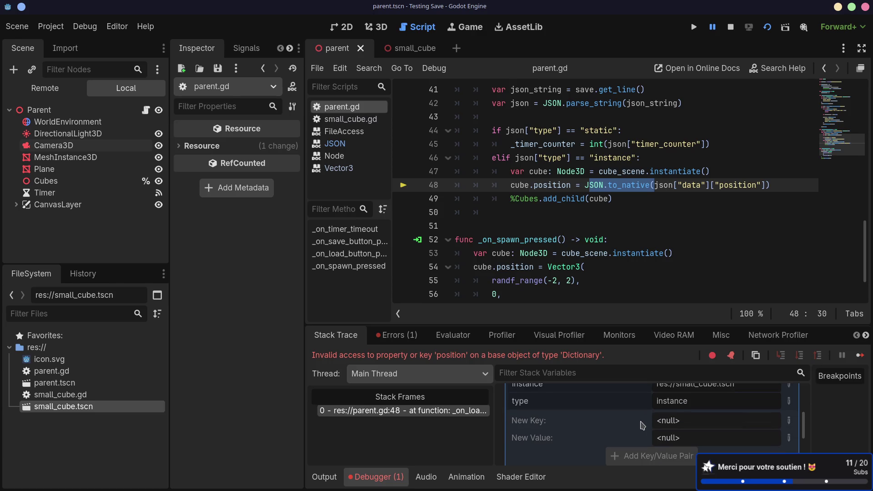
scroll(636, 423, up, 4)
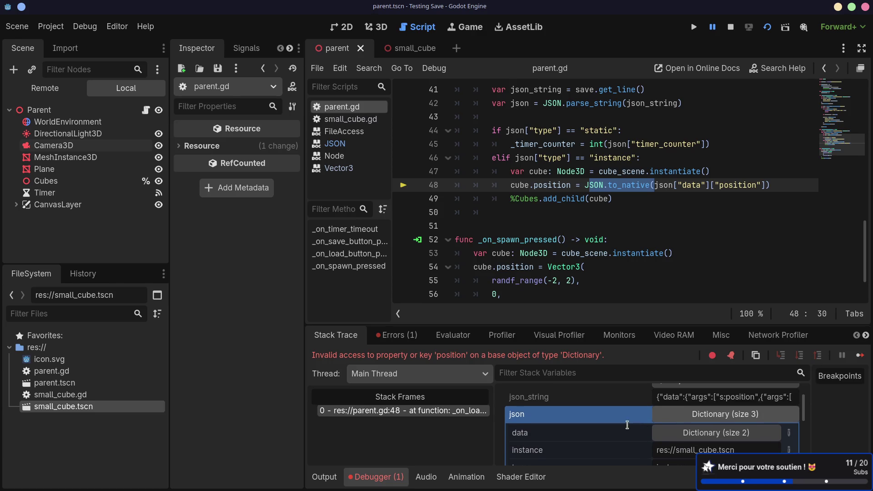
click(675, 420)
scroll(669, 422, up, 2)
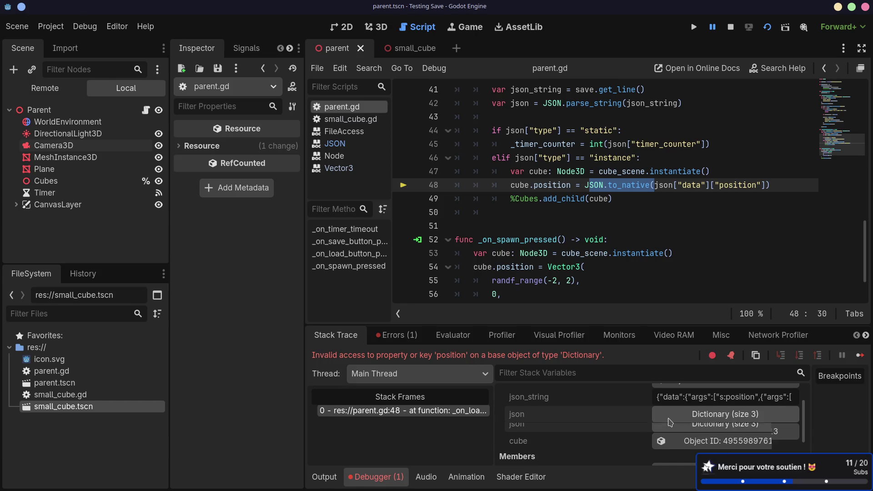
scroll(669, 422, down, 1)
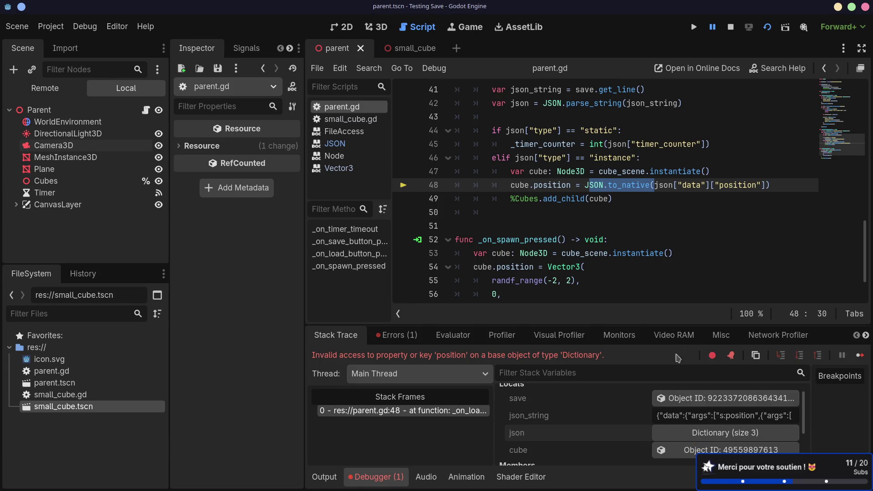
scroll(706, 211, up, 2)
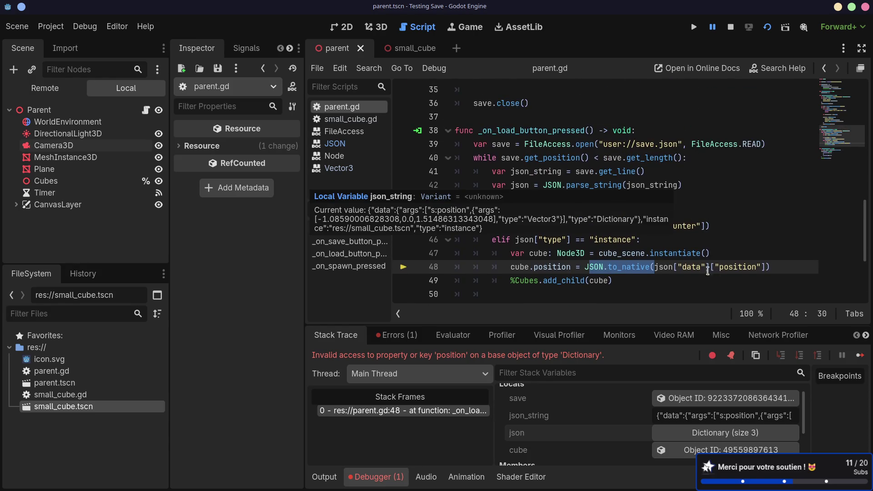
- Add true as the second argument of JSON.to_native on line 48
click(683, 267)
mouse_move(638, 269)
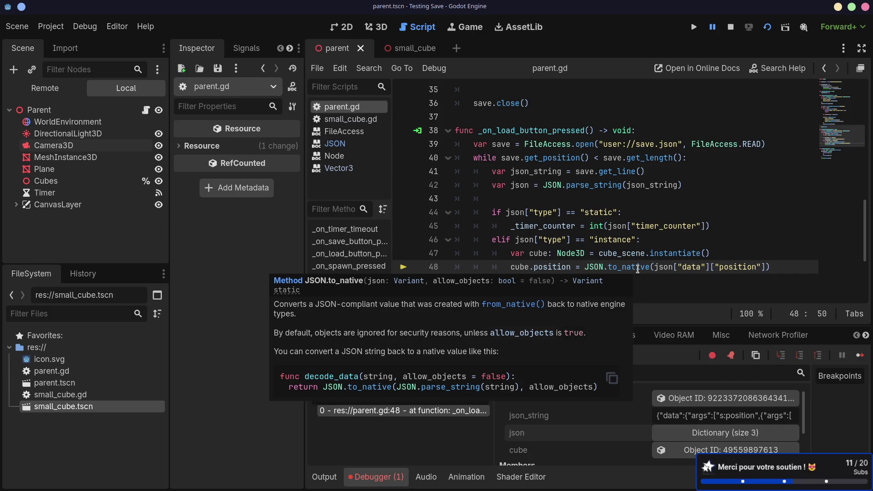
click(767, 267)
text(, true)
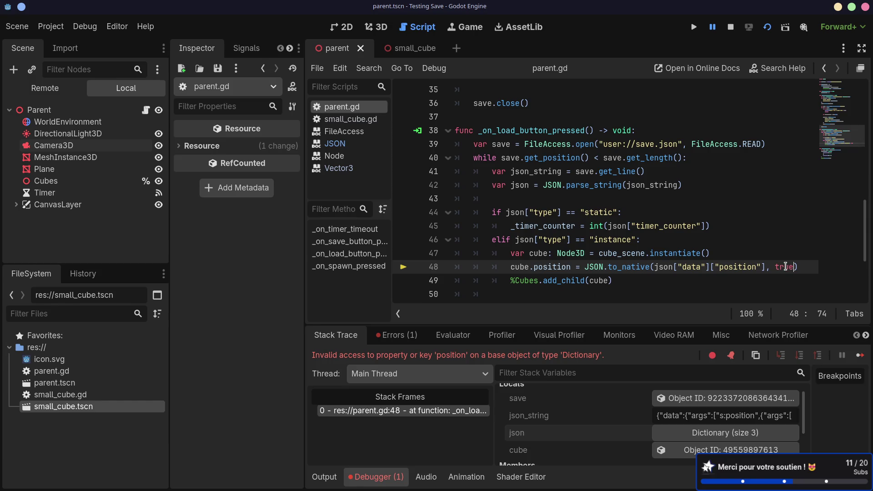
- Stop the debug session, review the to_native call on line 48, and relaunch the game
click(767, 28)
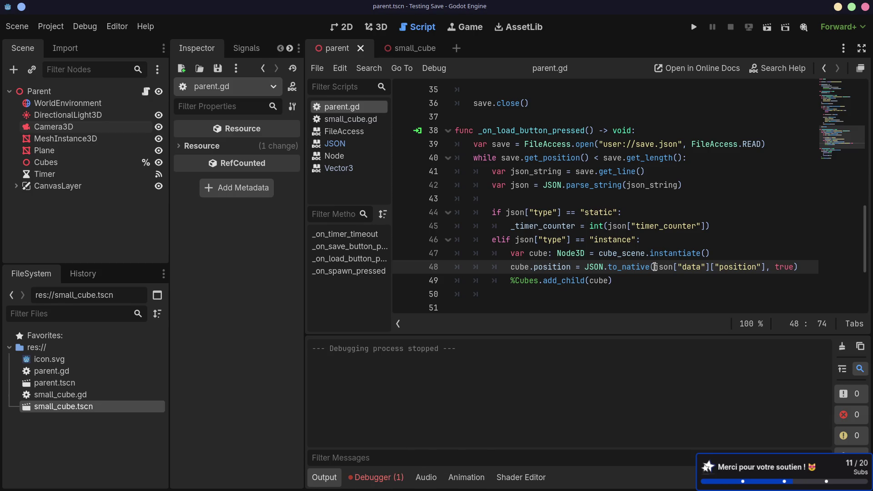
mouse_move(655, 267)
mouse_down()
mouse_move(573, 264)
mouse_move(590, 266)
mouse_up()
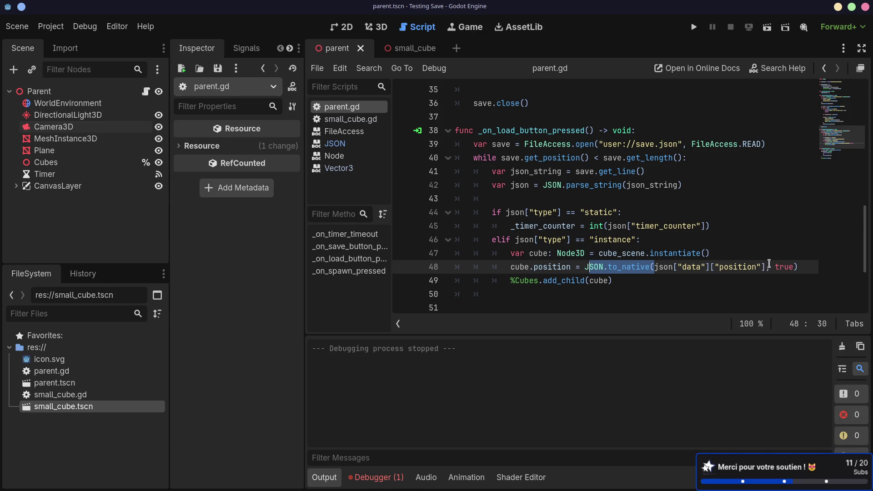
click(759, 241)
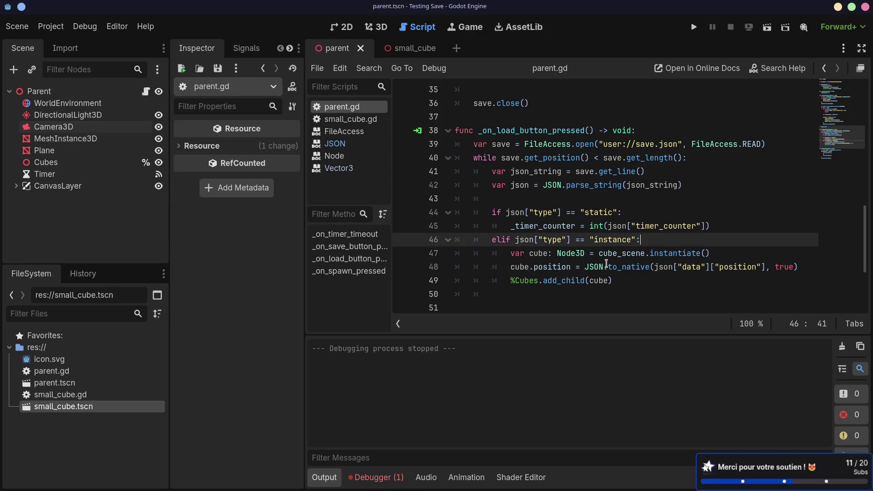
mouse_move(584, 268)
mouse_move(627, 183)
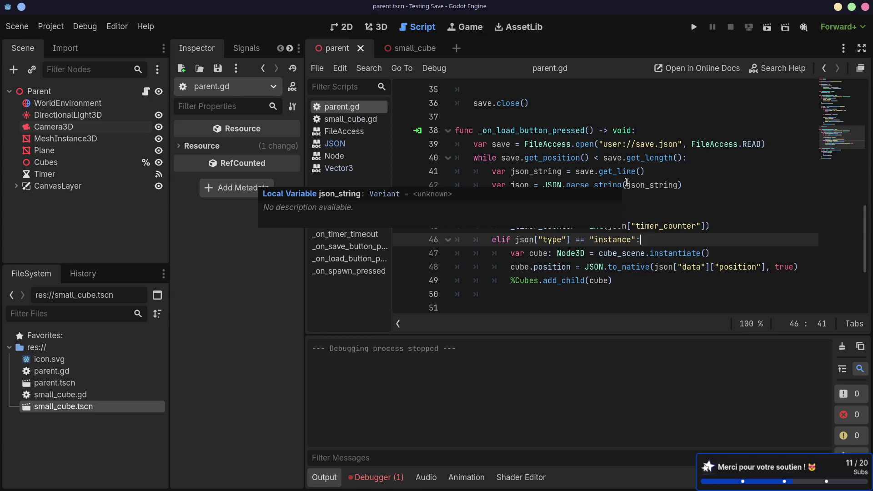
click(767, 27)
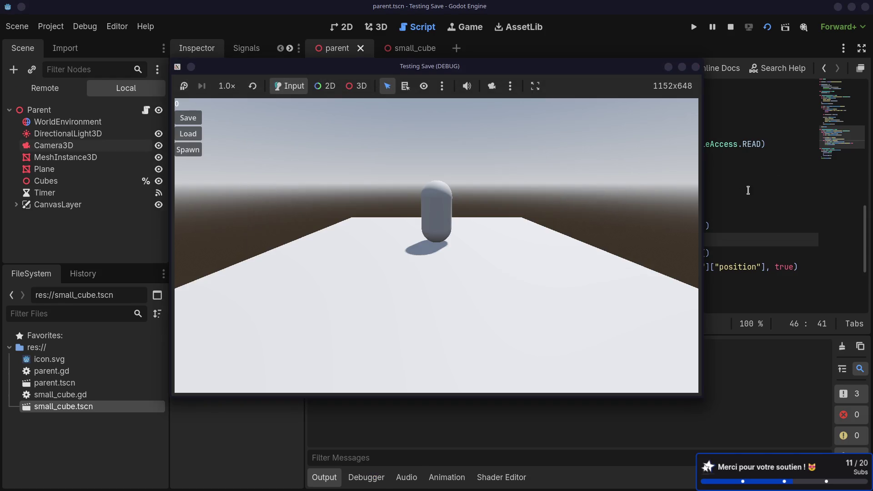
- Load the save, hit the line 48 break again, and expand the json variable in Stack Variables
click(188, 134)
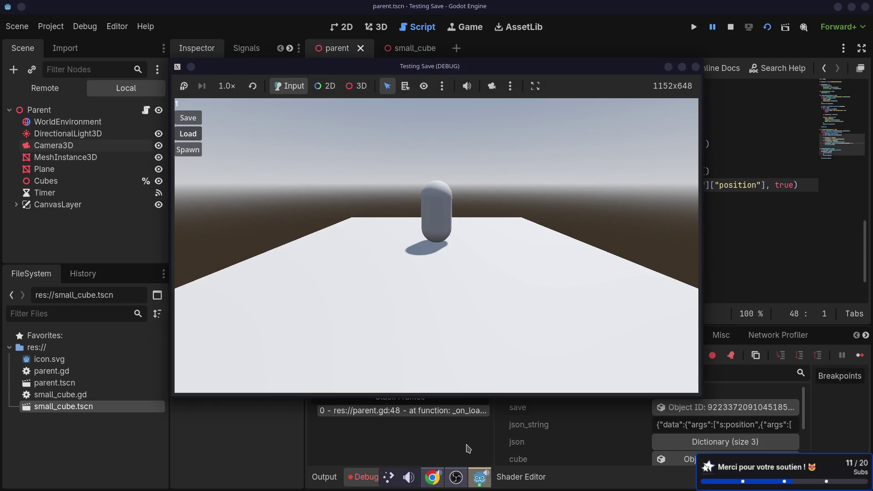
scroll(594, 436, down, 2)
scroll(594, 437, down, 2)
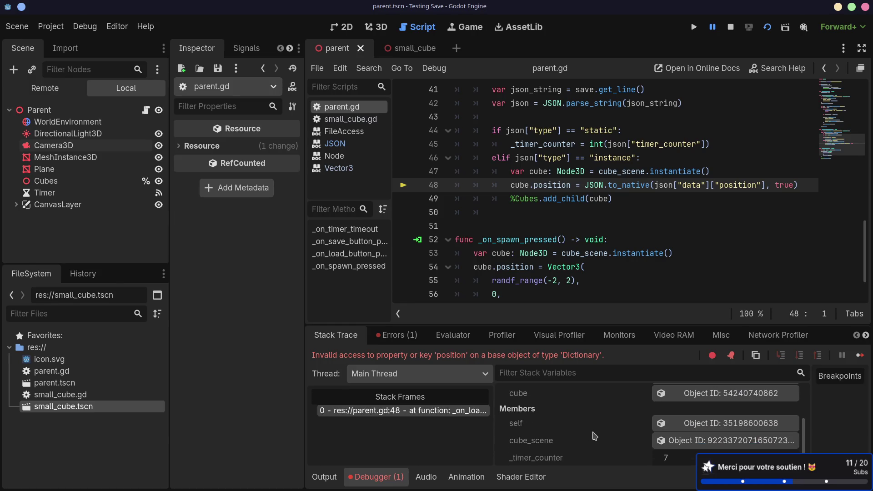
scroll(596, 434, up, 3)
scroll(596, 434, up, 2)
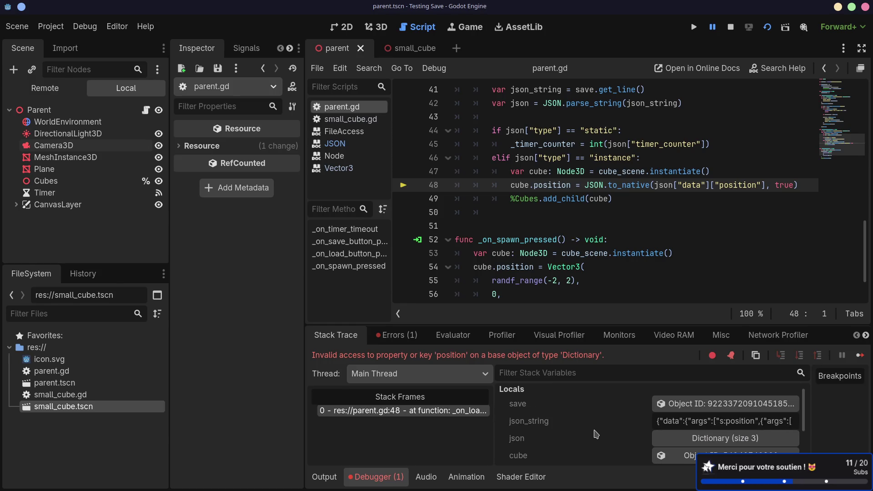
click(663, 438)
scroll(651, 428, down, 1)
scroll(646, 427, down, 3)
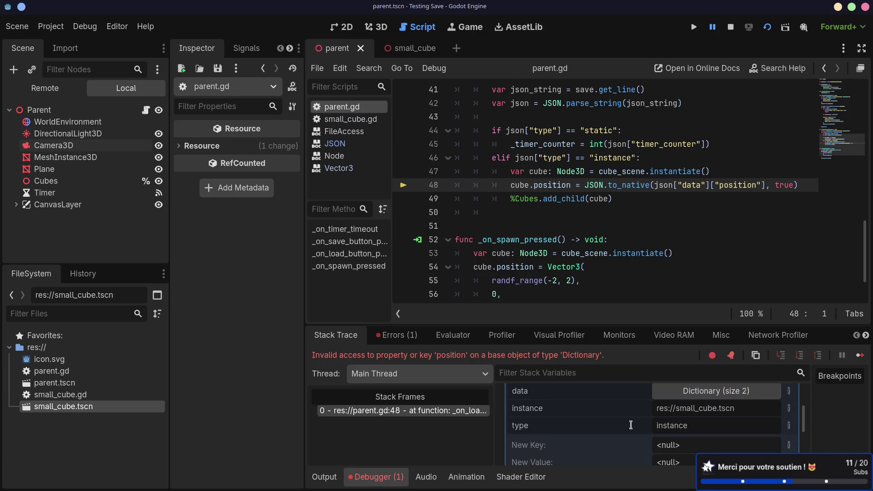
scroll(631, 425, down, 1)
scroll(630, 424, up, 2)
scroll(631, 425, up, 4)
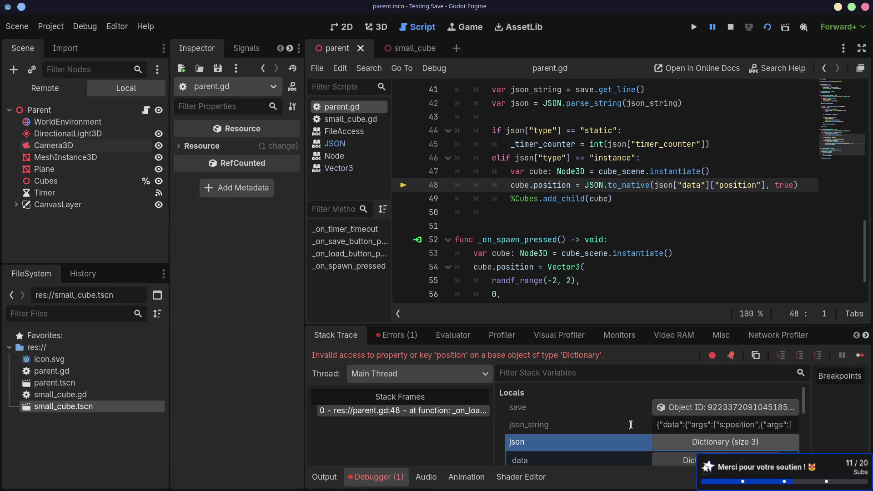
scroll(615, 220, up, 3)
scroll(628, 236, down, 2)
click(642, 251)
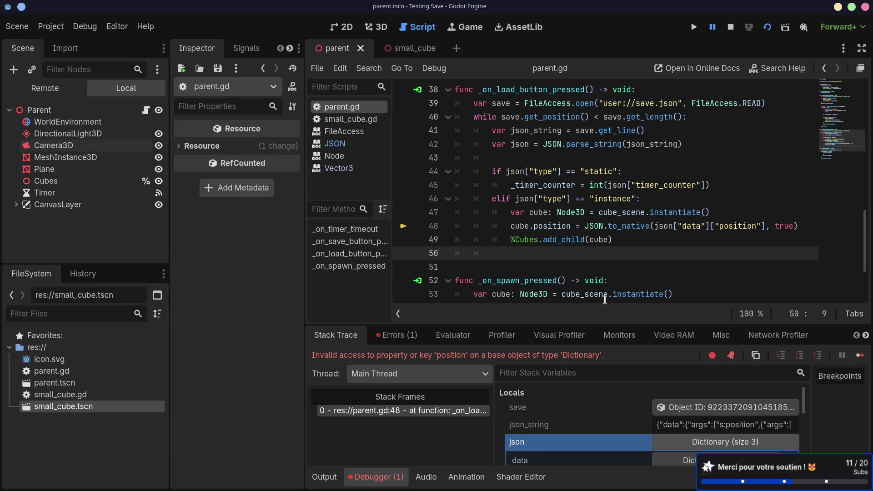
scroll(600, 416, down, 2)
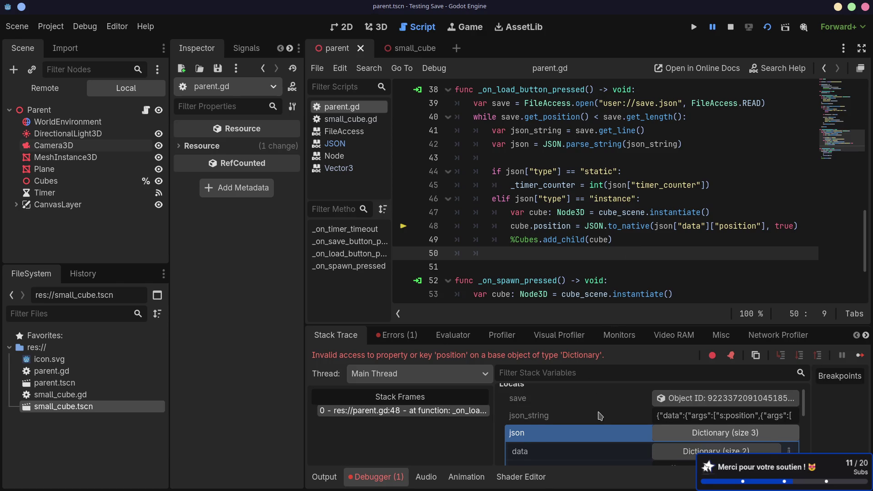
- Expand json's data entry and its args array to inspect the nested position values
click(626, 423)
scroll(627, 422, down, 2)
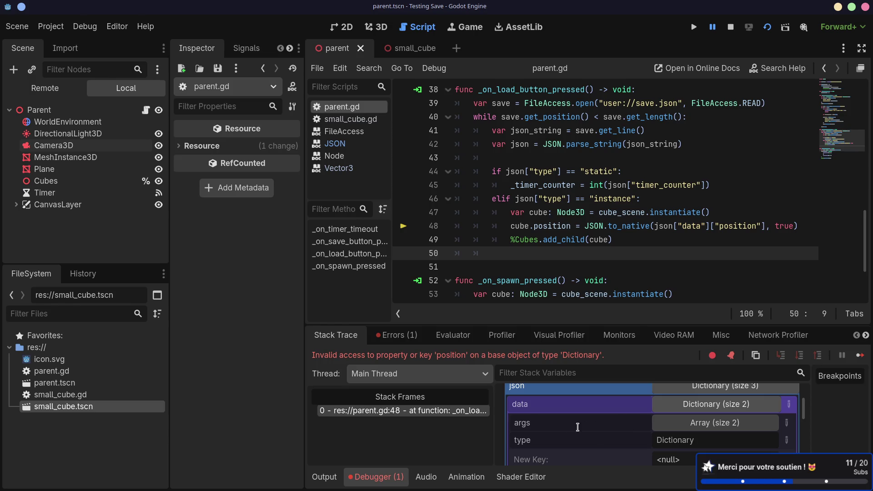
scroll(644, 426, down, 1)
scroll(648, 431, up, 1)
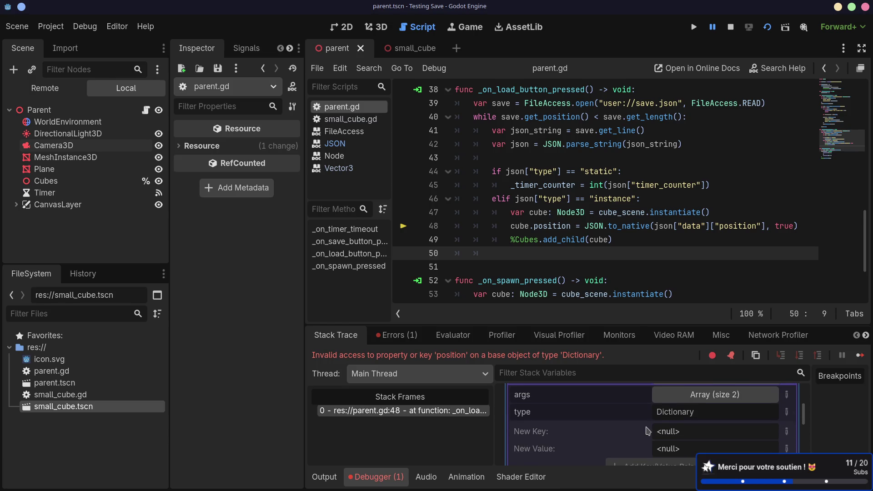
click(682, 412)
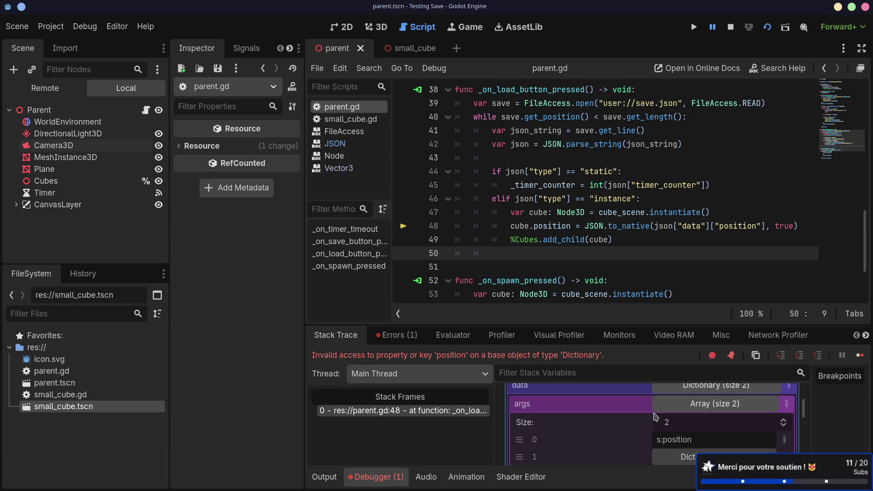
scroll(655, 416, down, 3)
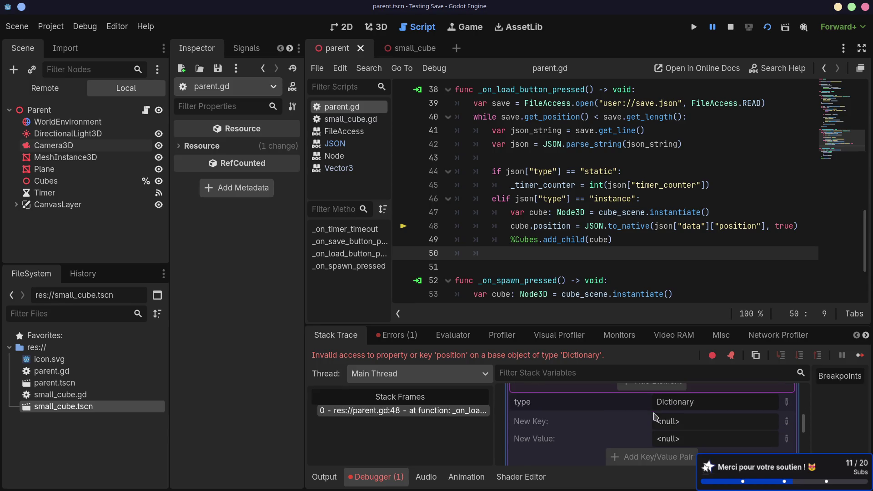
scroll(655, 415, up, 5)
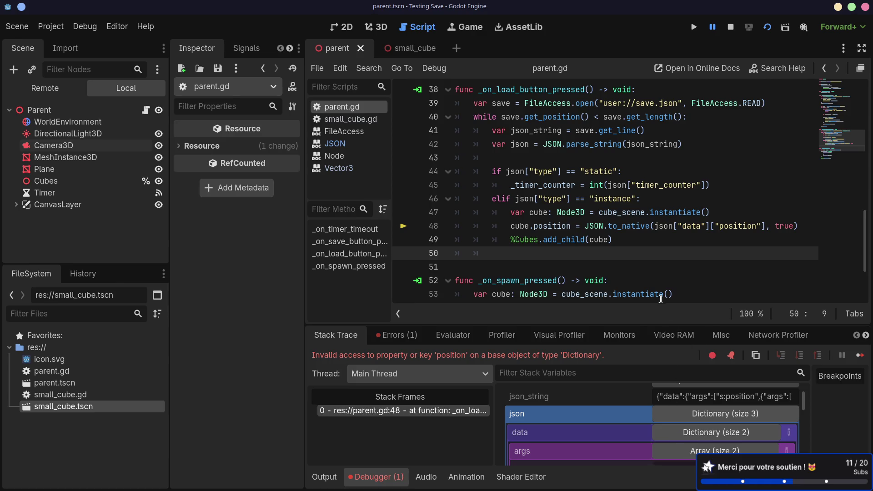
scroll(669, 275, up, 2)
scroll(669, 276, down, 3)
click(709, 226)
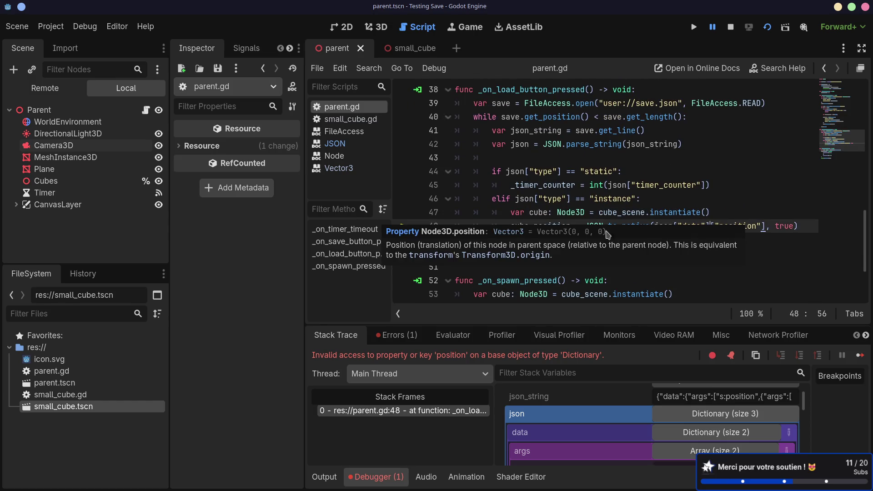
- Move the conversion to a new line: var data = JSON.to_native(json["data"], true), then save
click(637, 208)
drag(586, 226, 797, 226)
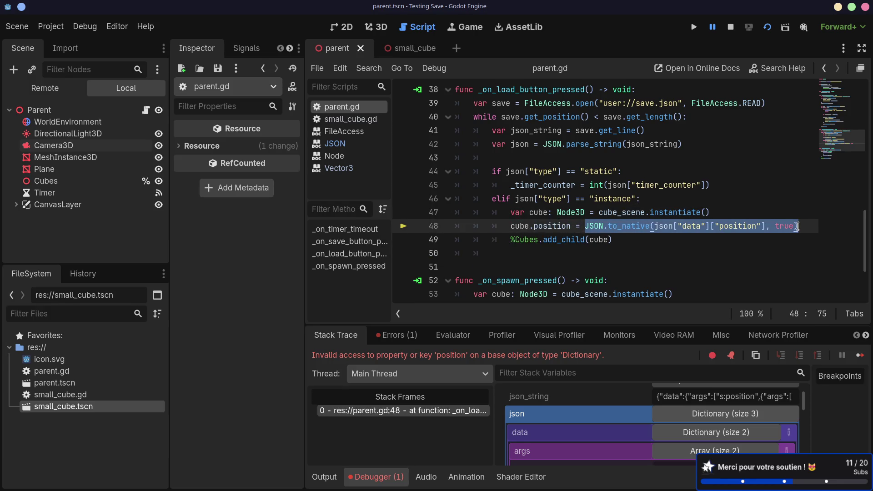
key(ctrl+x)
click(731, 212)
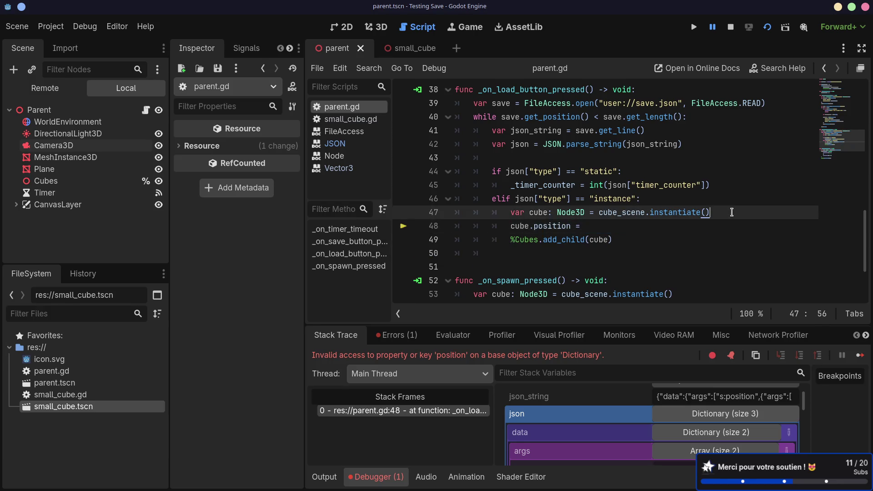
key(ctrl+shift+Return)
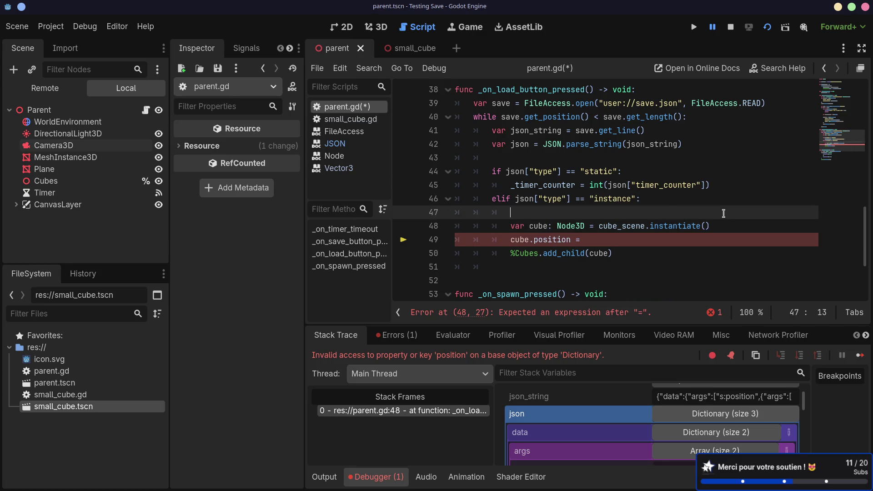
text(var data = )
text(JSON.to_native(json["data"]["position"], true))
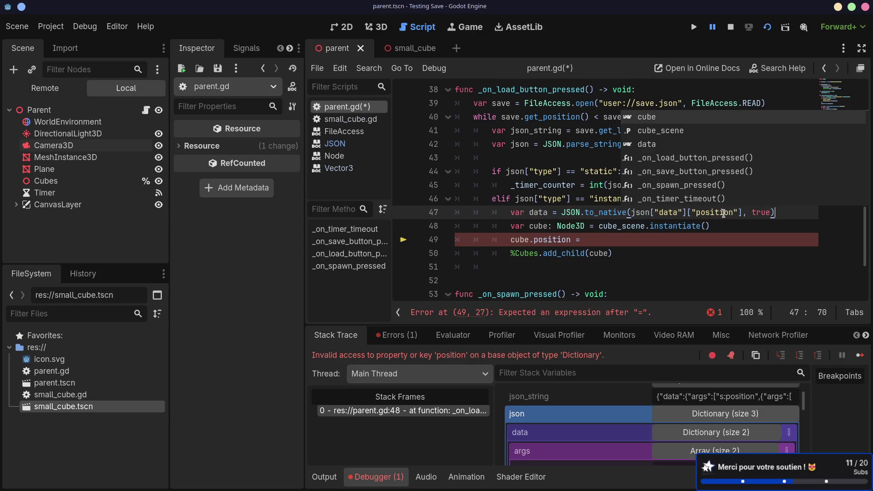
key(Escape)
drag(742, 212, 690, 210)
key(BackSpace)
key(ctrl+s)
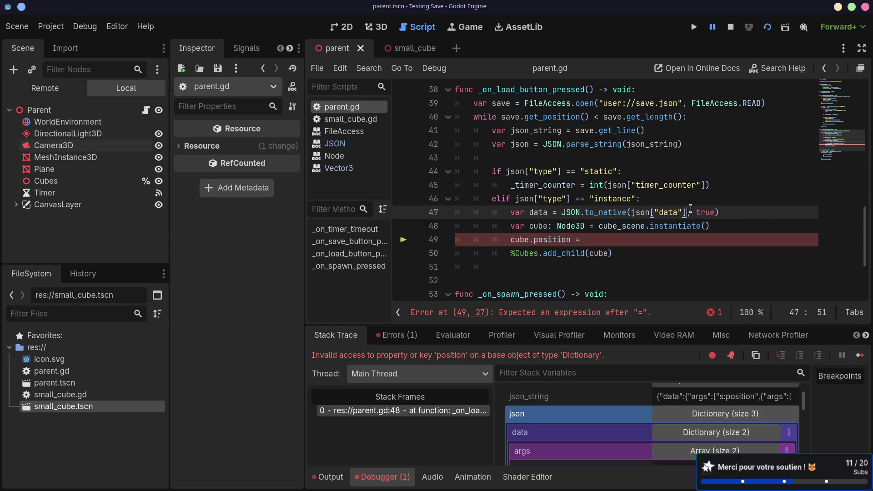
- Set cube.position = data["position"], save parent.gd, and stop the previous debug session
click(671, 241)
text(da)
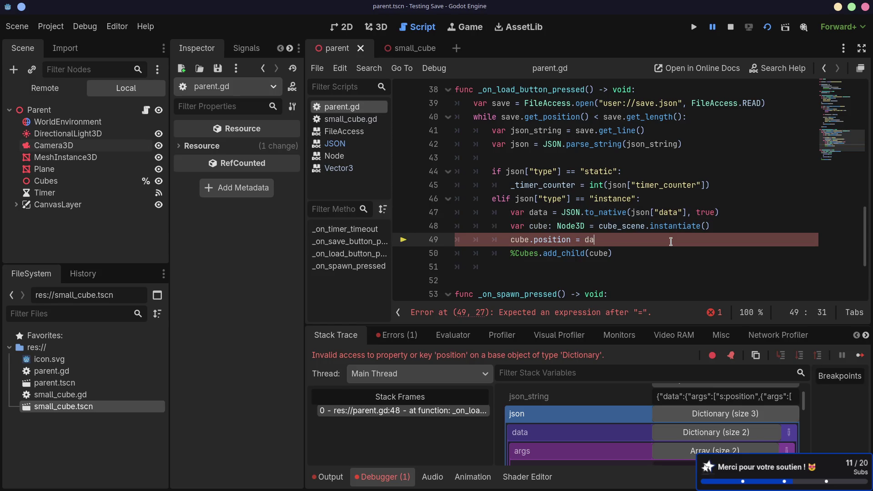
text(ta["position)
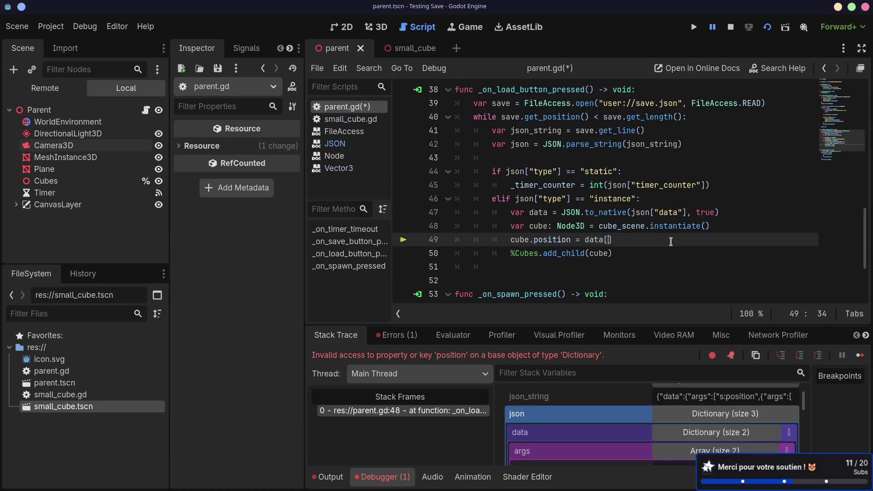
key(ctrl+s)
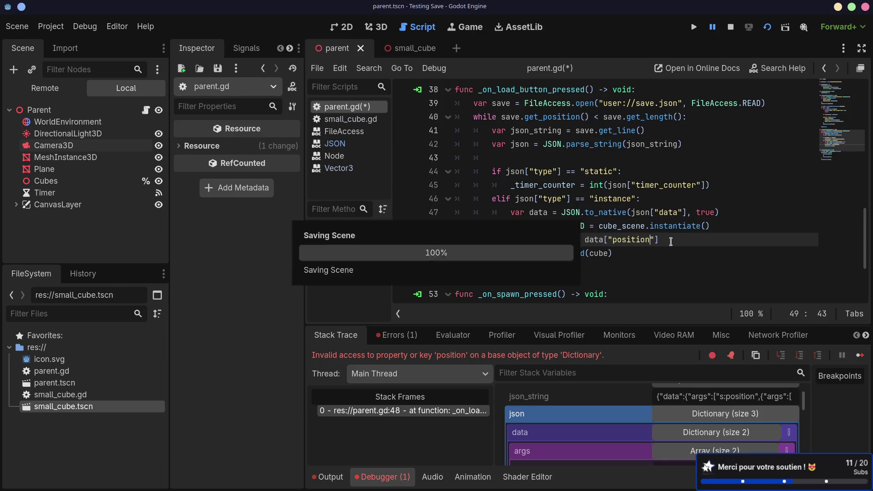
scroll(679, 249, down, 1)
scroll(679, 249, up, 1)
key(ctrl+s)
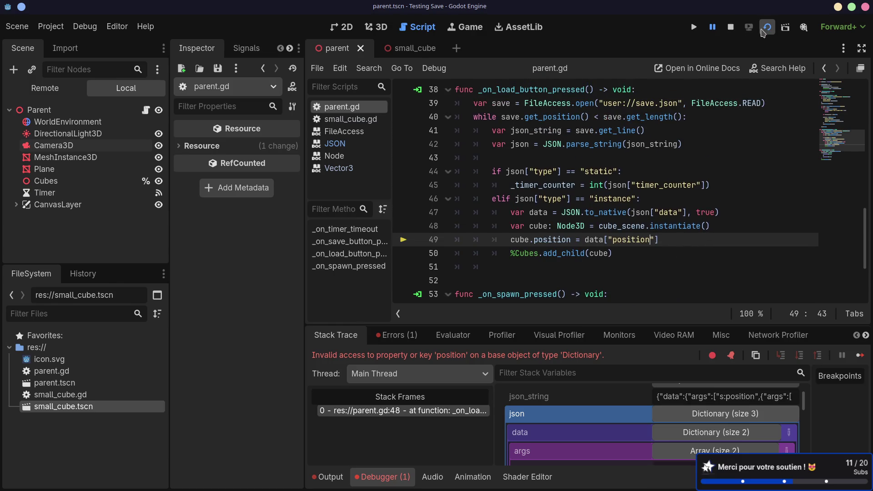
click(767, 27)
- Run the game and load the save twice, confirming cubes and counter restore, then close it
click(767, 27)
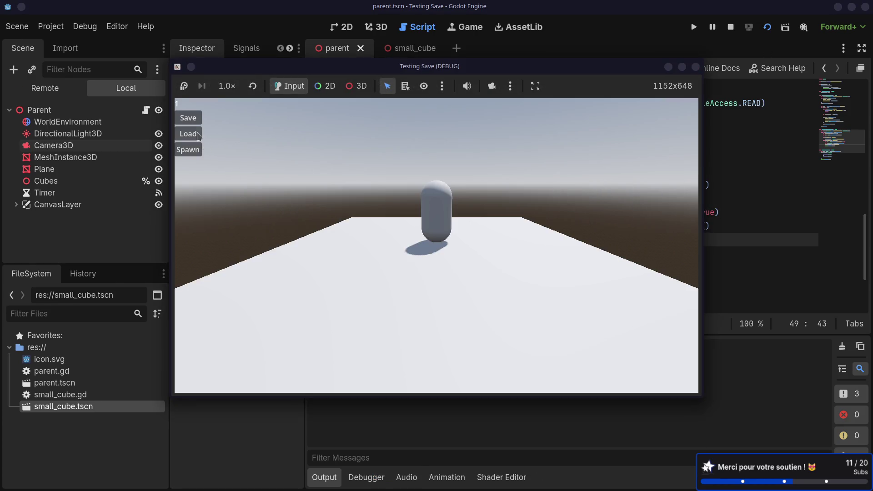
click(199, 135)
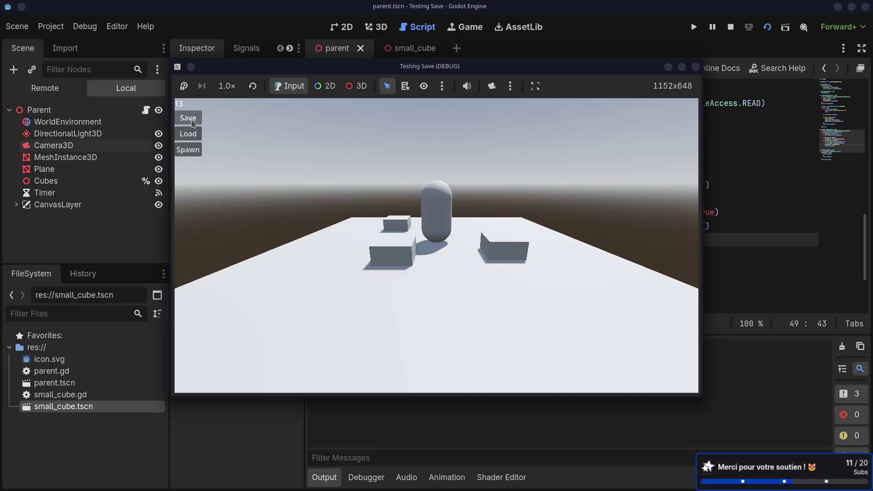
click(695, 67)
click(767, 27)
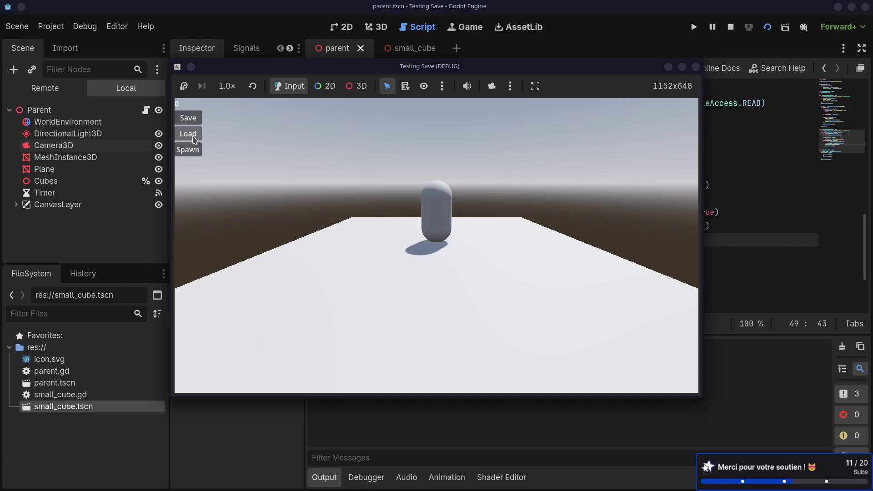
click(188, 134)
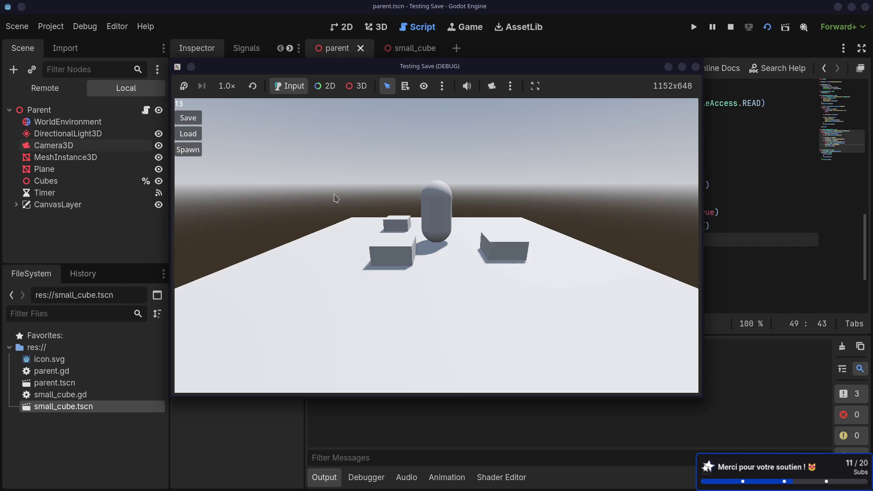
click(694, 67)
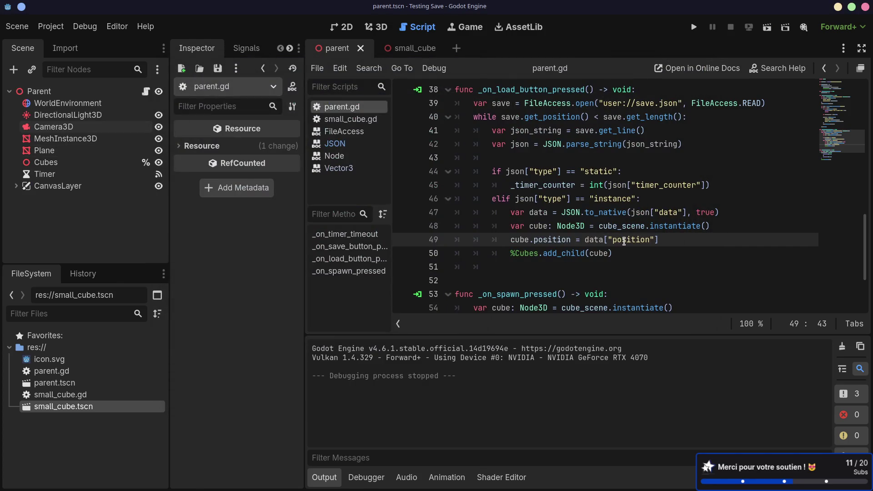
- Review the instance-loading lines 47–50 in parent.gd, then switch to the browser desktop
scroll(623, 241, down, 2)
scroll(624, 241, up, 2)
drag(622, 264, 549, 185)
click(622, 200)
drag(524, 212, 613, 253)
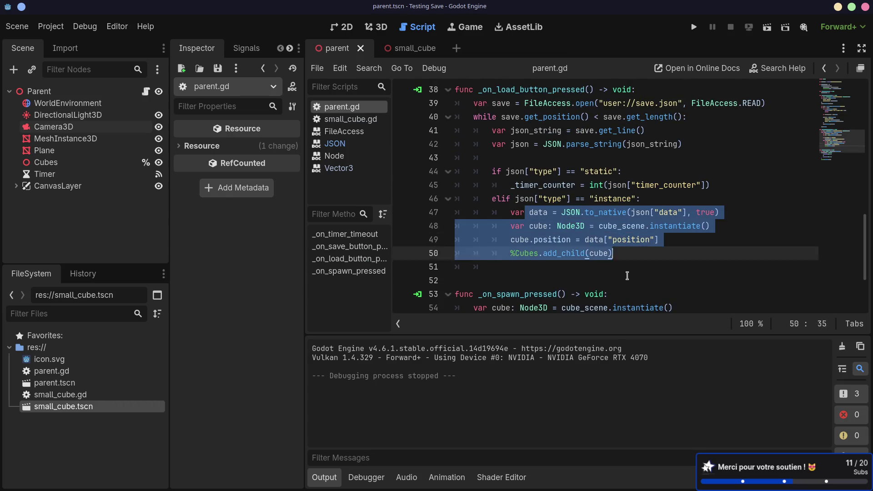
click(625, 270)
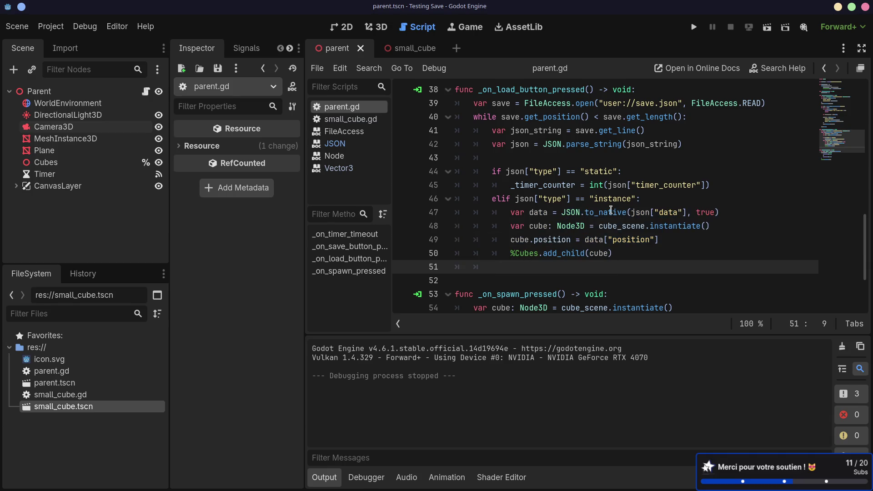
key(ctrl+super+Left)
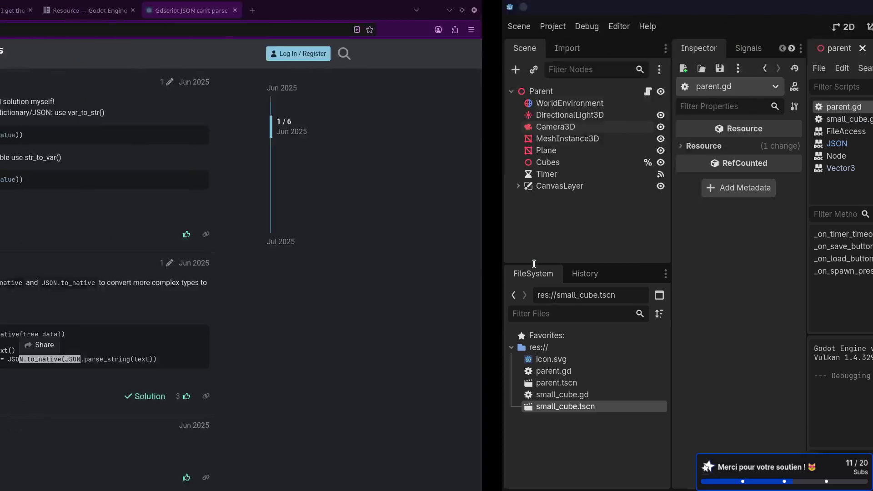
- Search the Godot Docs for 'json' and open the JSON class reference
key(ctrl+super+Right)
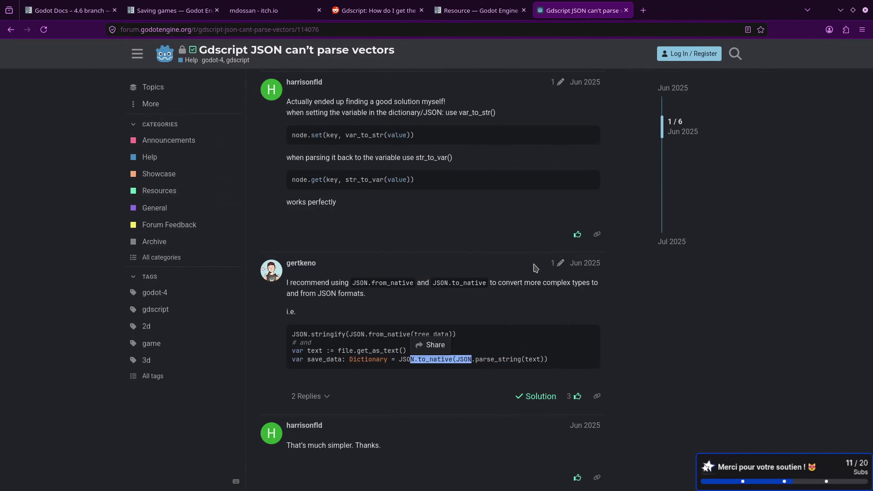
click(472, 9)
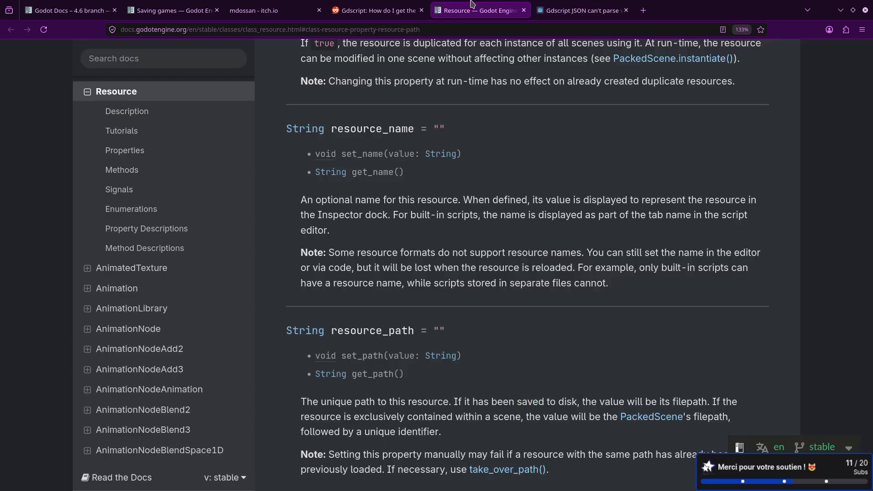
click(178, 5)
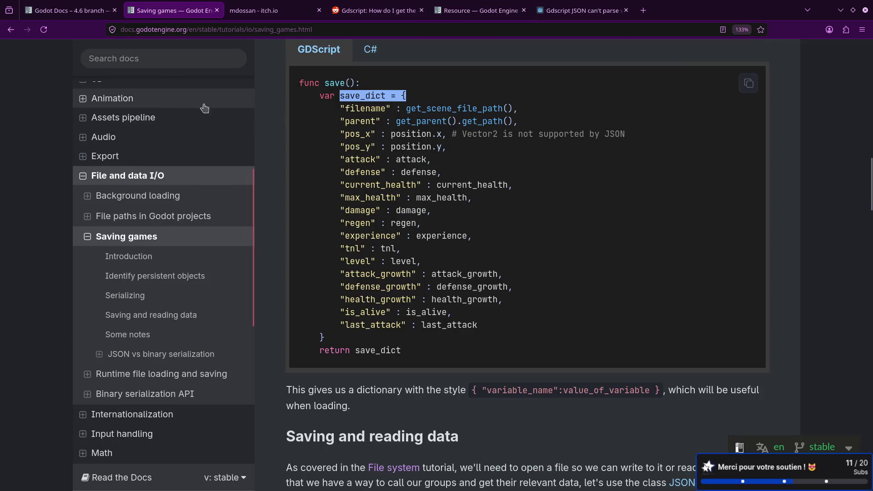
click(158, 63)
text(json)
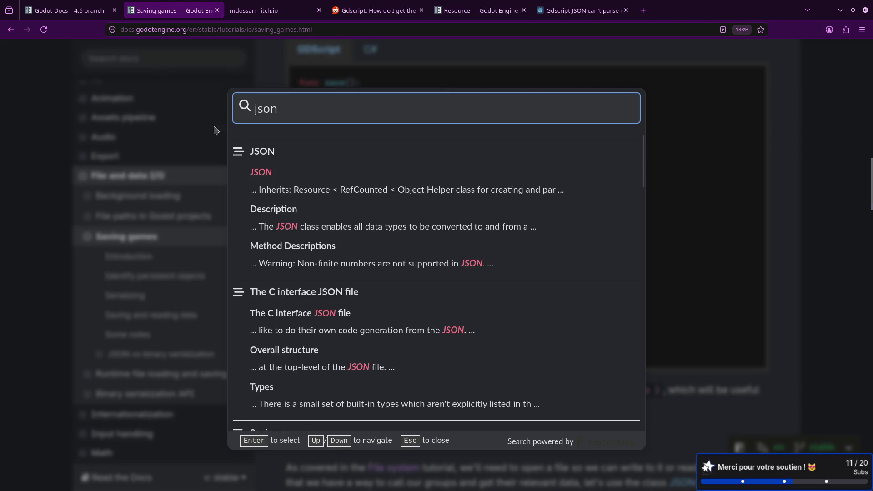
click(252, 169)
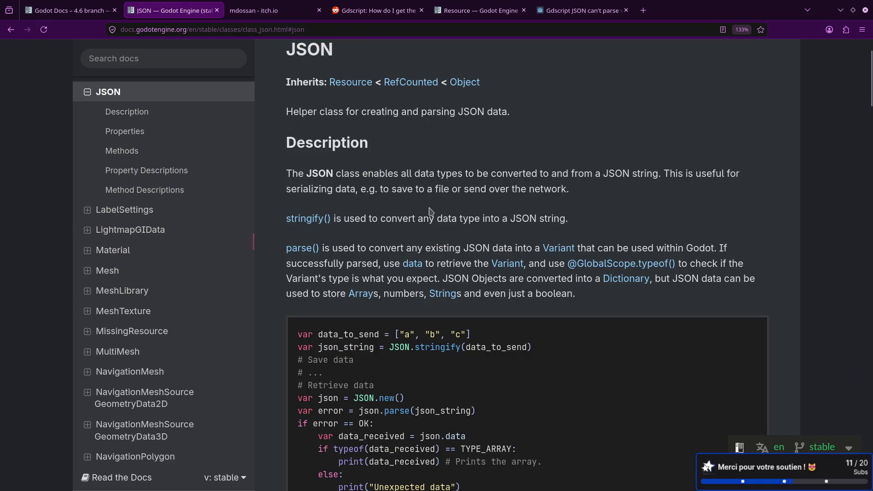
- Read the to_native description and its allow_objects security note, then the from_native description
key(ctrl+f)
text(to_na)
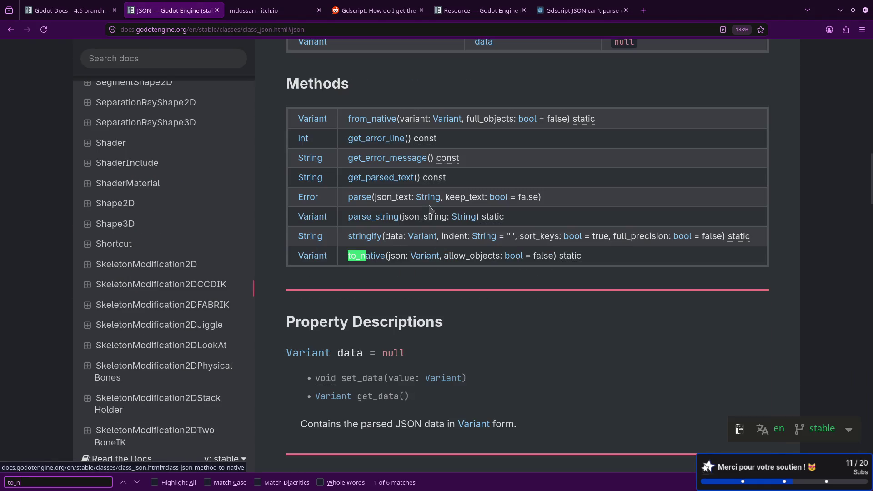
key(Return)
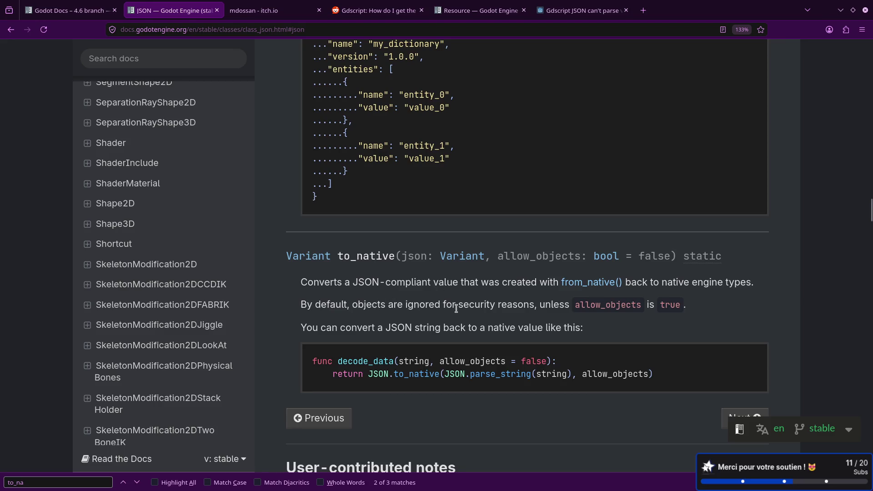
drag(459, 304, 538, 304)
double_click(606, 306)
drag(595, 324, 578, 326)
scroll(577, 314, down, 3)
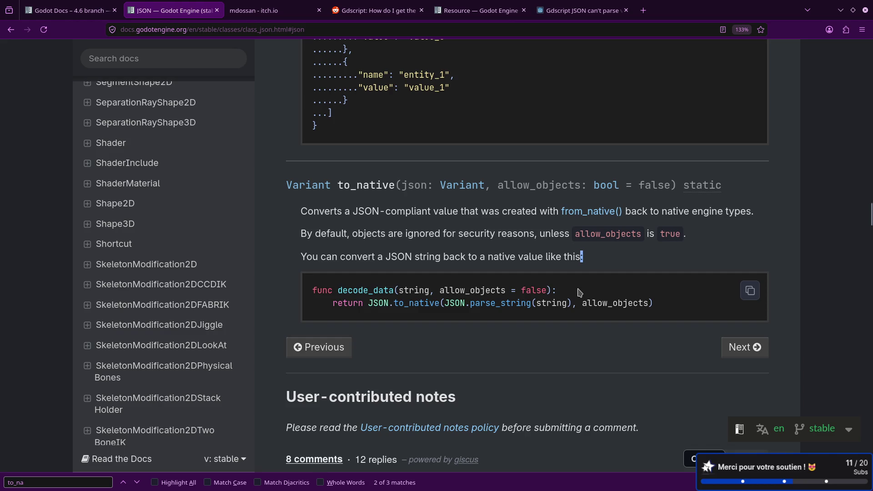
click(589, 213)
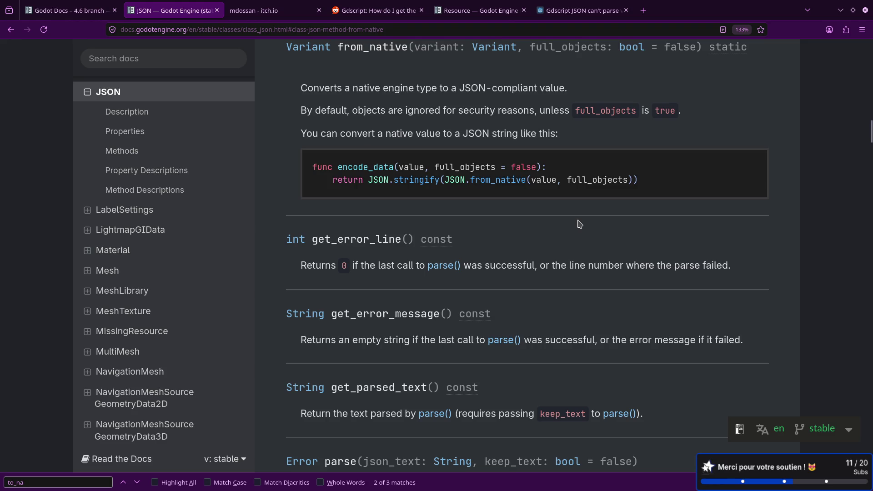
scroll(578, 225, up, 4)
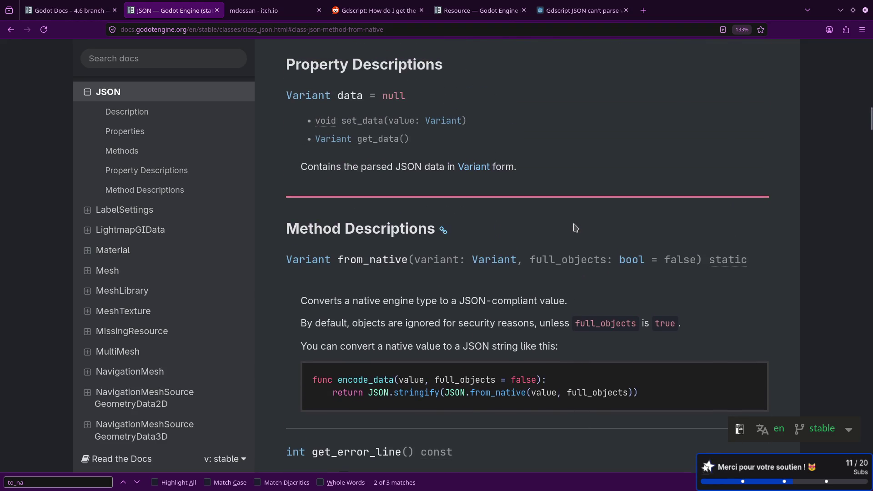